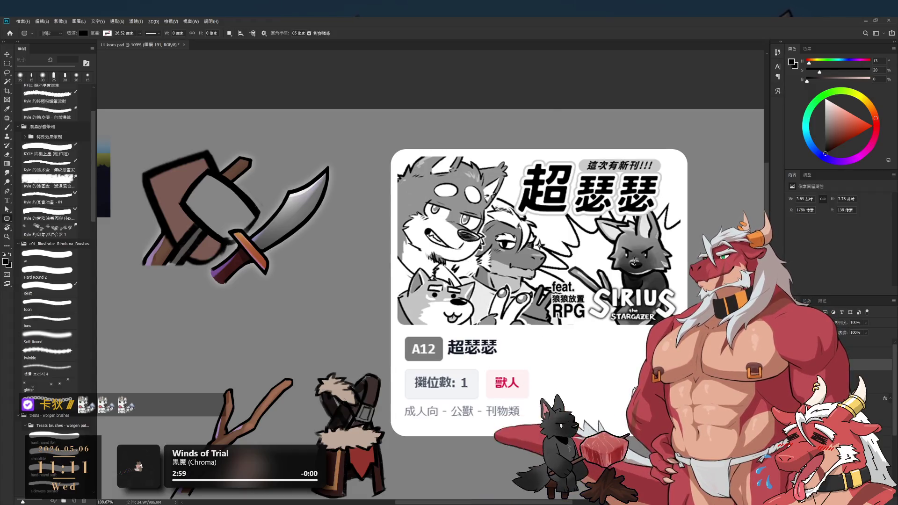
# Select layer group 群組 35 and review the hammer's last change with undo and redo
pyautogui.click(869, 363)
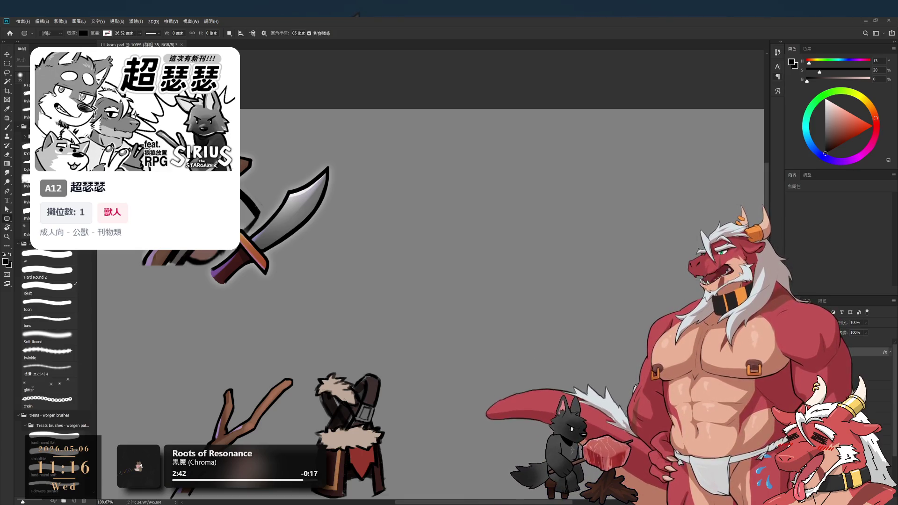
pyautogui.moveTo(375, 234)
pyautogui.mouseDown()
pyautogui.moveTo(523, 247)
pyautogui.moveTo(527, 270)
pyautogui.mouseUp()
pyautogui.scroll(-2, 523, 246)
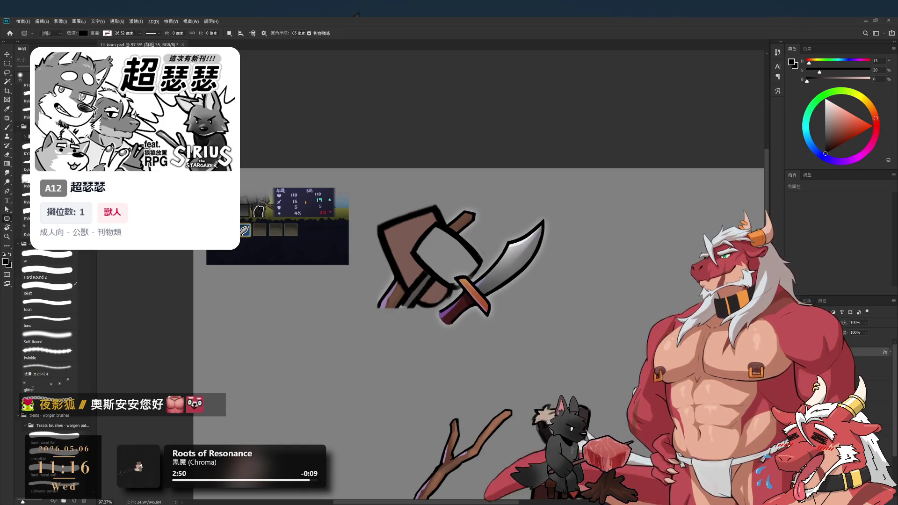
pyautogui.hotkey('ctrl', 'z')
pyautogui.hotkey('ctrl', 'shift', 'z')
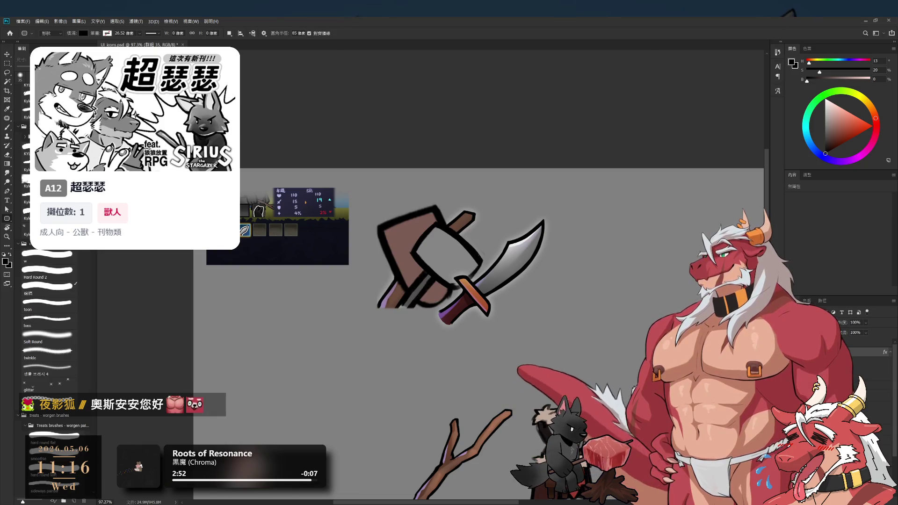
pyautogui.scroll(-1, 588, 335)
pyautogui.scroll(-2, 589, 334)
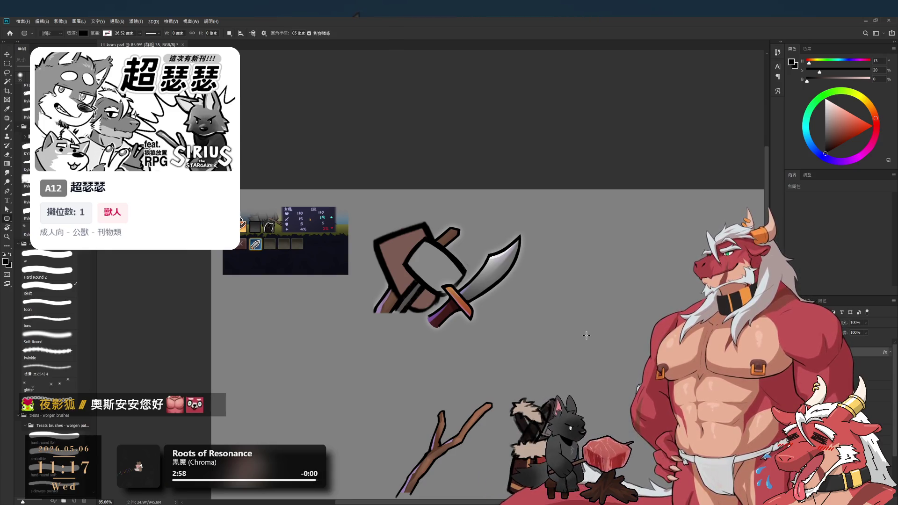
# Try sliding the hammer layer off the dagger, then cancel the move
pyautogui.keyDown('ctrl'); pyautogui.click(479, 322); pyautogui.keyUp('ctrl')
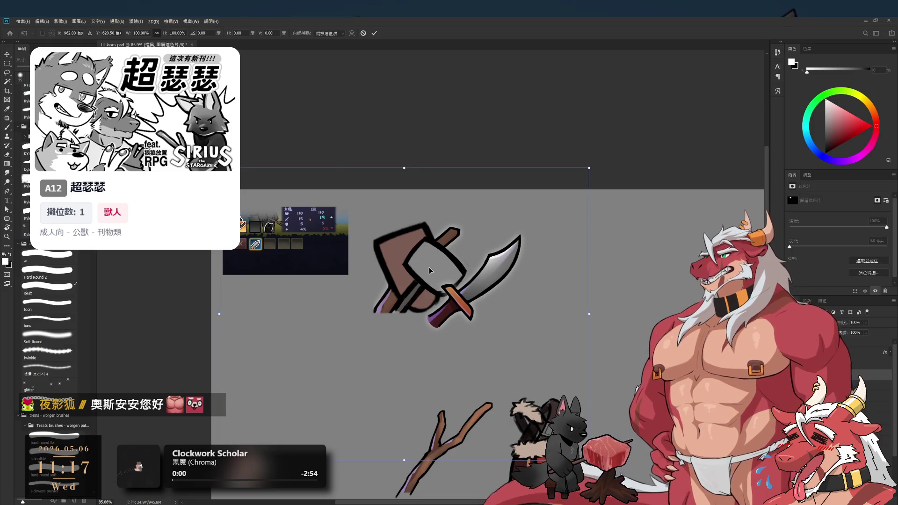
pyautogui.hotkey('ctrl', 't')
pyautogui.moveTo(428, 276); pyautogui.dragTo(606, 276)
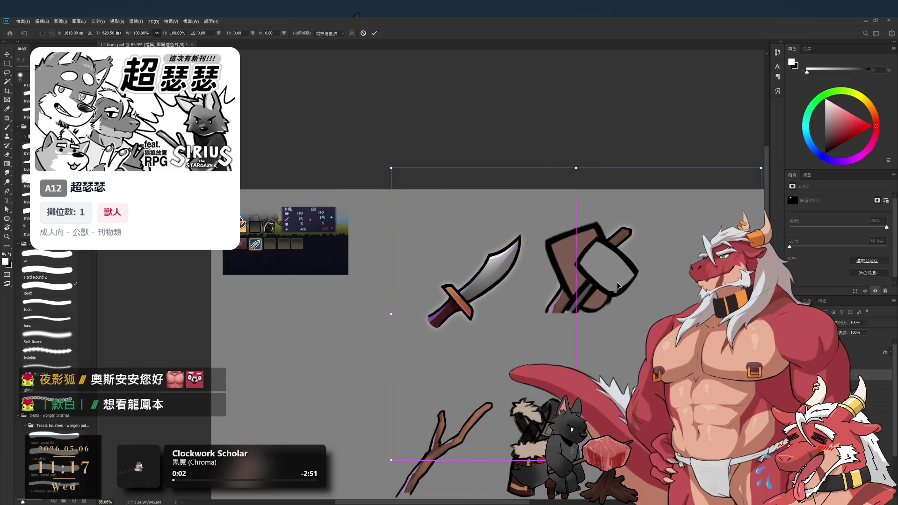
pyautogui.scroll(1, 611, 282)
pyautogui.press('Escape')
# Select group 群組 36, move the hammer right of the knife, and compare its head outline
pyautogui.click(870, 358)
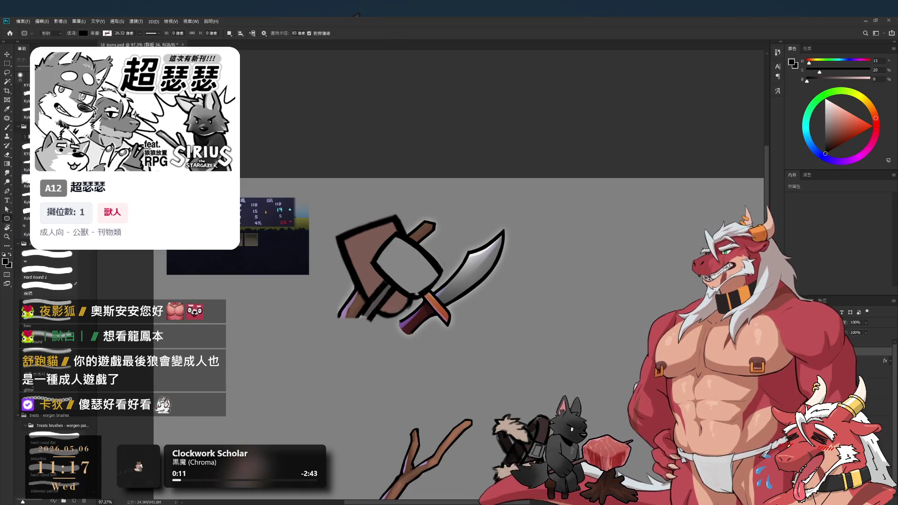
pyautogui.hotkey('ctrl', 't')
pyautogui.moveTo(402, 278)
pyautogui.mouseDown()
pyautogui.moveTo(599, 290)
pyautogui.moveTo(588, 285)
pyautogui.mouseUp()
pyautogui.scroll(2, 555, 290)
pyautogui.scroll(1, 555, 289)
pyautogui.press('Return')
pyautogui.press('u')
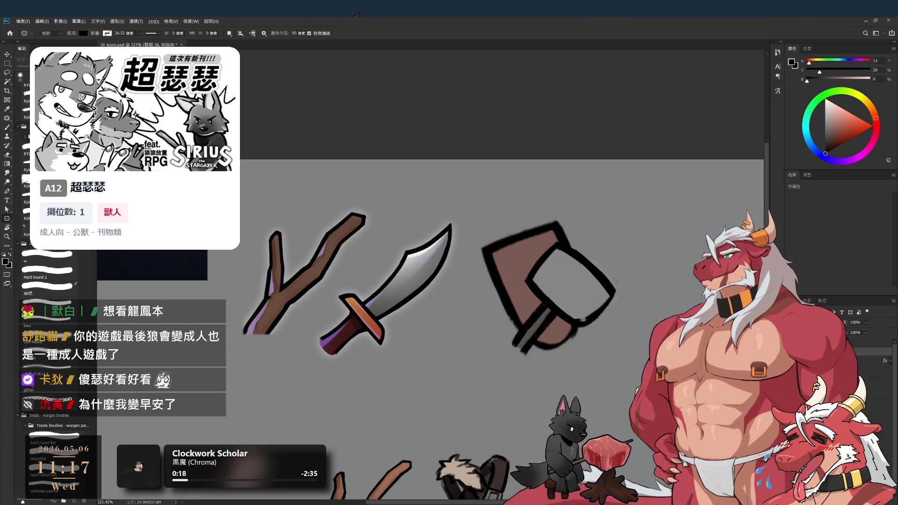
pyautogui.hotkey('ctrl', 'z')
pyautogui.hotkey('ctrl', 'shift', 'z')
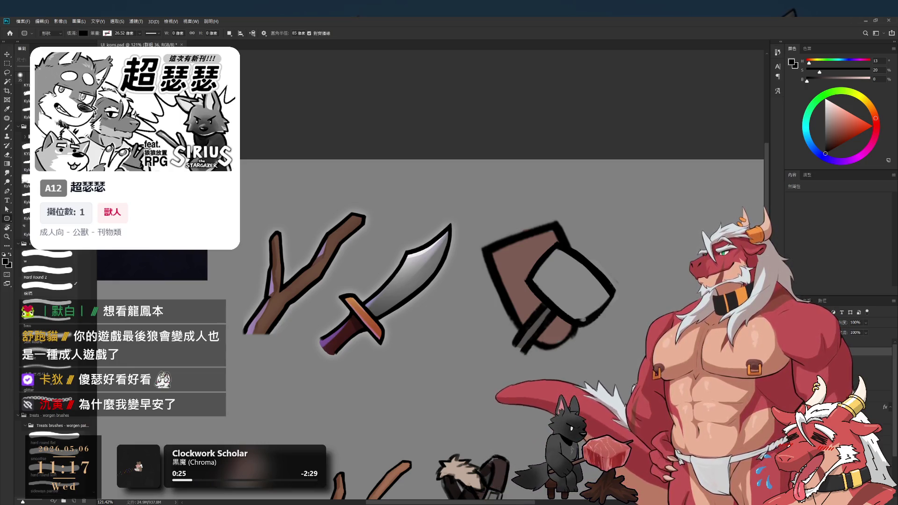
pyautogui.hotkey('ctrl', 'z')
pyautogui.hotkey('ctrl', 'shift', 'z')
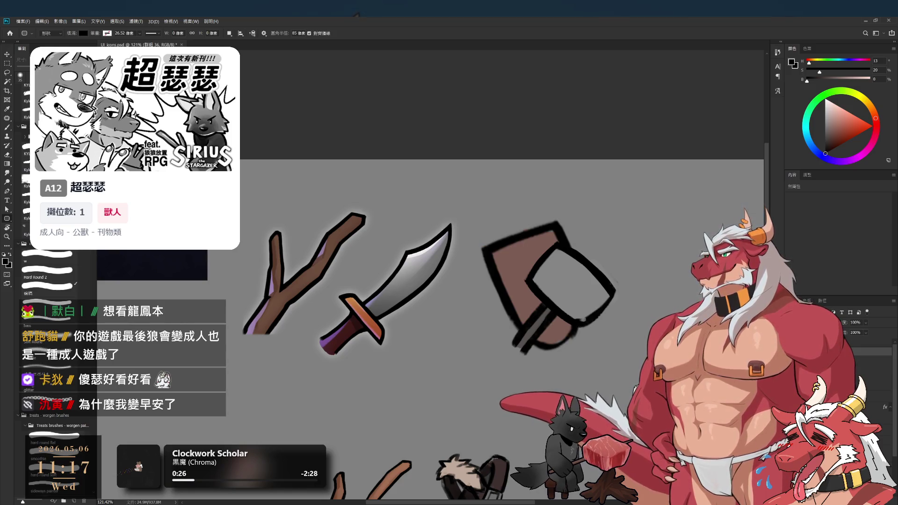
# Enlarge the hammer icon to about 113% and lower it slightly
pyautogui.hotkey('ctrl', 't')
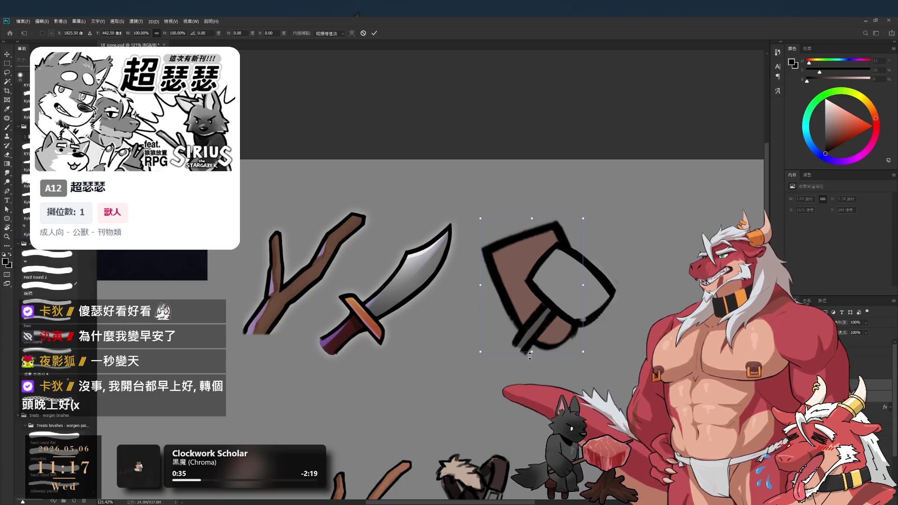
pyautogui.moveTo(480, 352); pyautogui.dragTo(463, 367)
pyautogui.moveTo(523, 350); pyautogui.dragTo(524, 357)
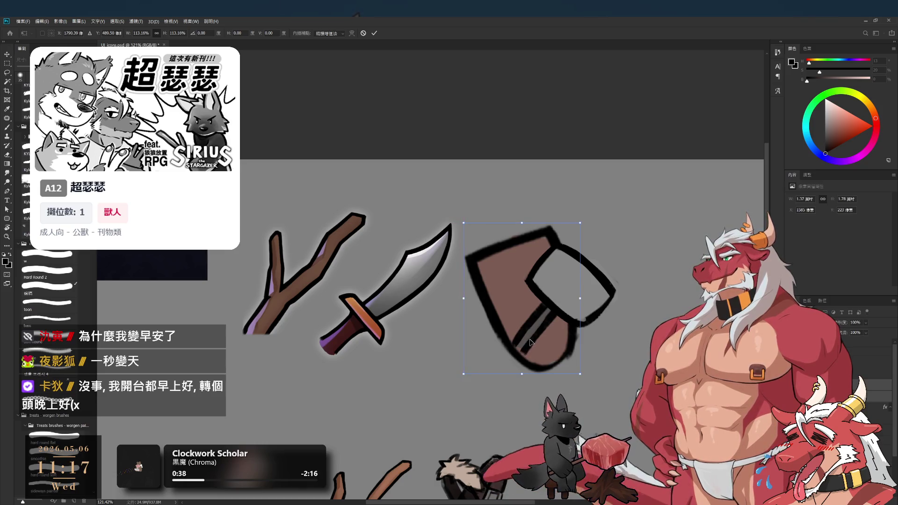
pyautogui.press('Return')
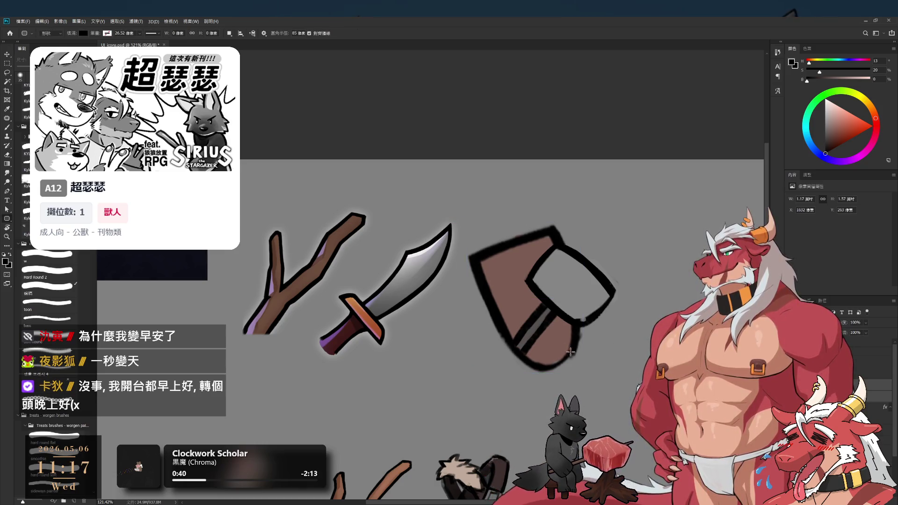
pyautogui.scroll(-2, 534, 338)
pyautogui.scroll(3, 534, 334)
# Shift the hammer slightly right, then select its group and deselect layers
pyautogui.hotkey('ctrl', 't')
pyautogui.moveTo(533, 323); pyautogui.dragTo(540, 323)
pyautogui.press('Return')
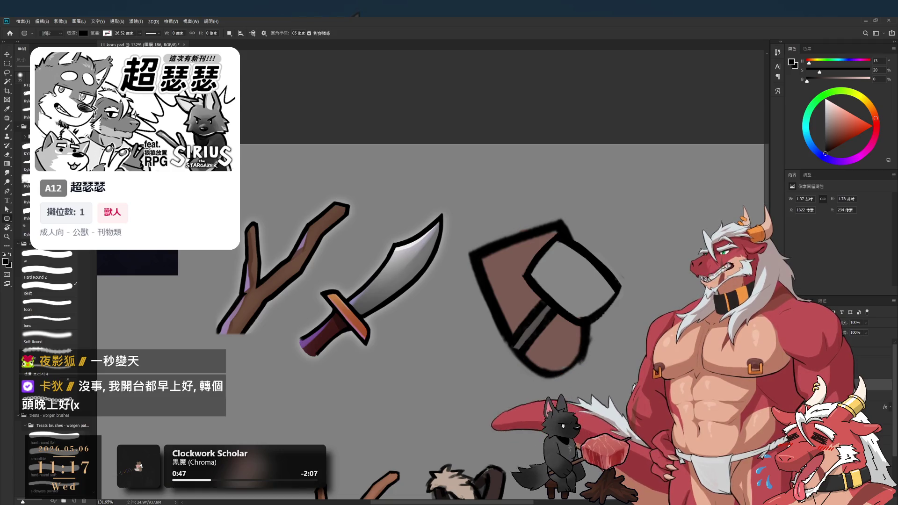
pyautogui.hotkey('ctrl', 'g')
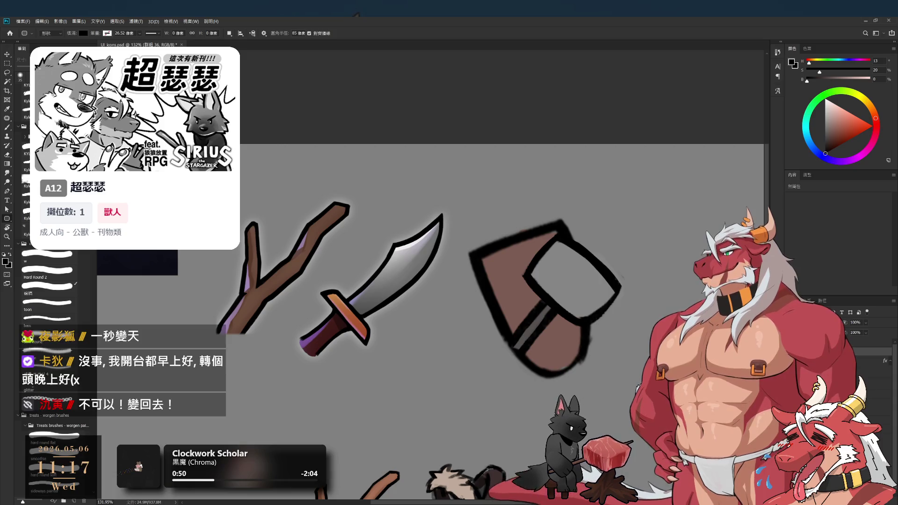
pyautogui.click(870, 352)
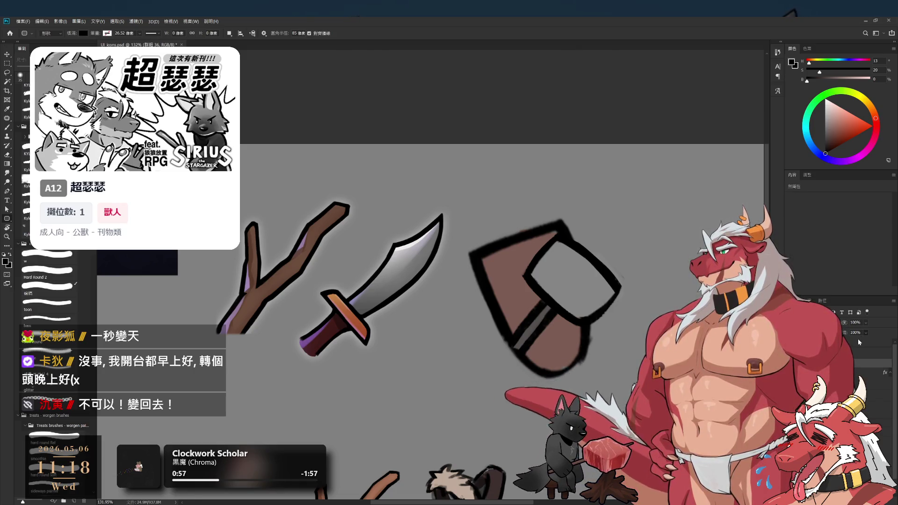
# Set the hammer group's fill to 25% and make layer 圖層 190 the drawing layer
pyautogui.moveTo(864, 332); pyautogui.dragTo(857, 338)
pyautogui.click(873, 353)
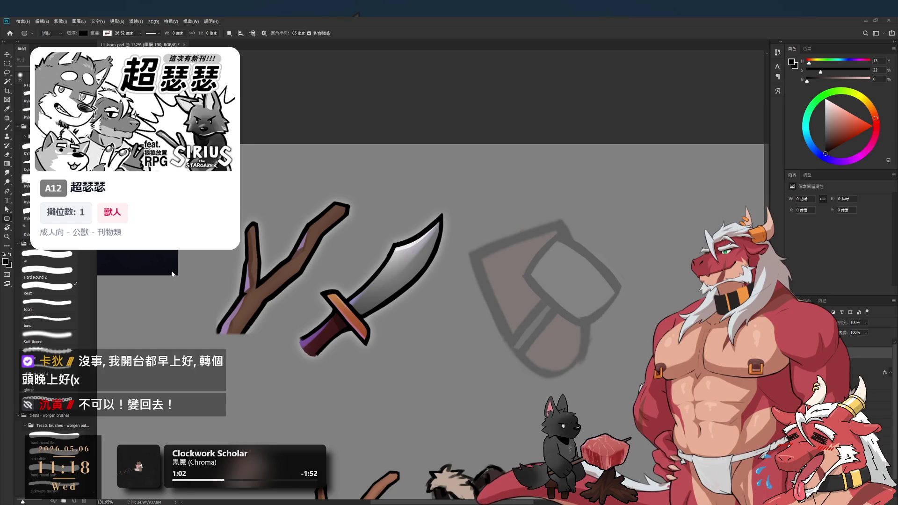
pyautogui.moveTo(521, 255); pyautogui.dragTo(501, 242)
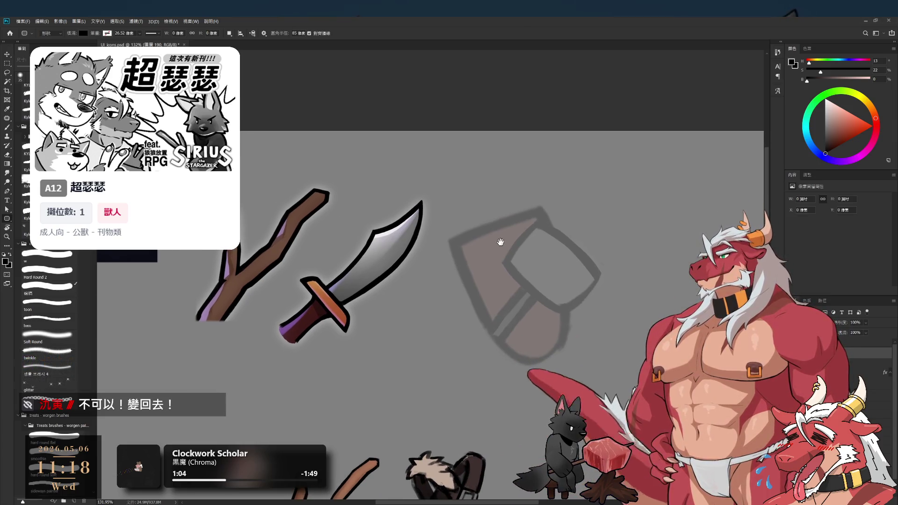
# Test a black rounded pill and a brush stroke over the hammer, undoing both
pyautogui.moveTo(558, 174); pyautogui.dragTo(584, 282)
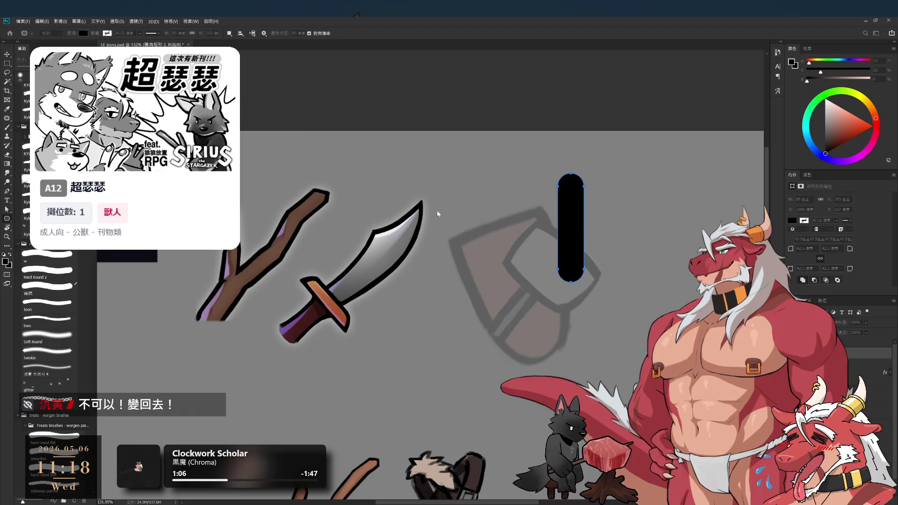
pyautogui.hotkey('ctrl', 'z')
pyautogui.press('b')
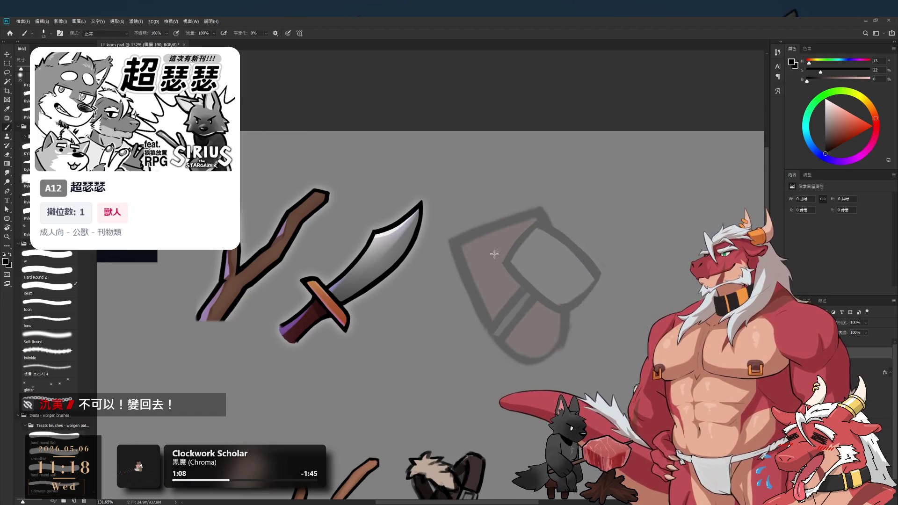
pyautogui.moveTo(515, 229); pyautogui.dragTo(549, 309)
pyautogui.hotkey('ctrl', 'z')
pyautogui.press('r')
pyautogui.moveTo(537, 275)
pyautogui.mouseDown()
pyautogui.moveTo(538, 94)
pyautogui.moveTo(512, 279)
pyautogui.mouseUp()
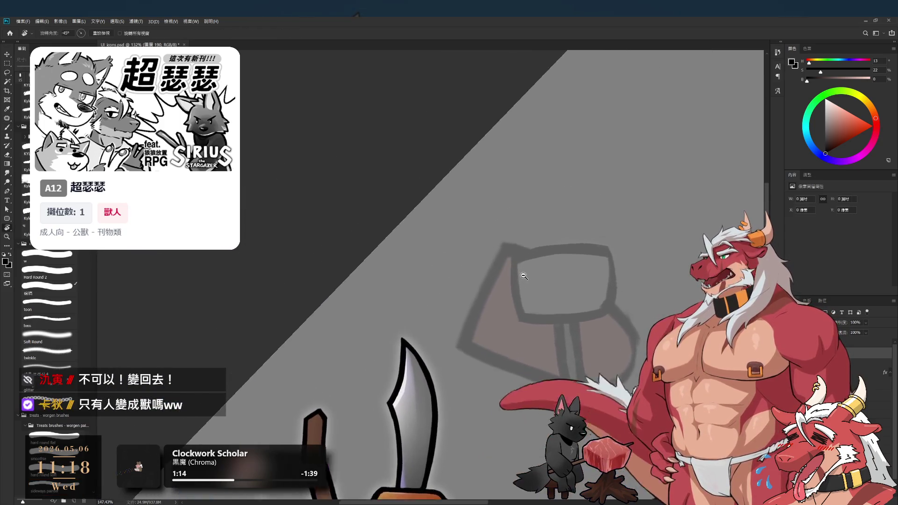
# With a size-10 brush, ink thick lines down the hammer head's left and right edges
pyautogui.scroll(2, 515, 132)
pyautogui.press('b')
pyautogui.press('[')
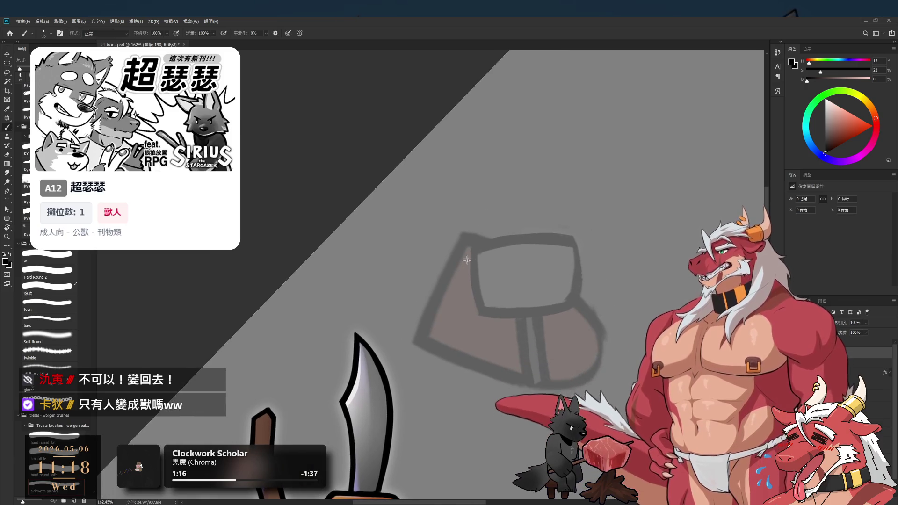
pyautogui.scroll(1, 487, 272)
pyautogui.moveTo(486, 272)
pyautogui.mouseDown()
pyautogui.moveTo(460, 243)
pyautogui.moveTo(445, 270)
pyautogui.mouseUp()
pyautogui.hotkey('ctrl', 'z')
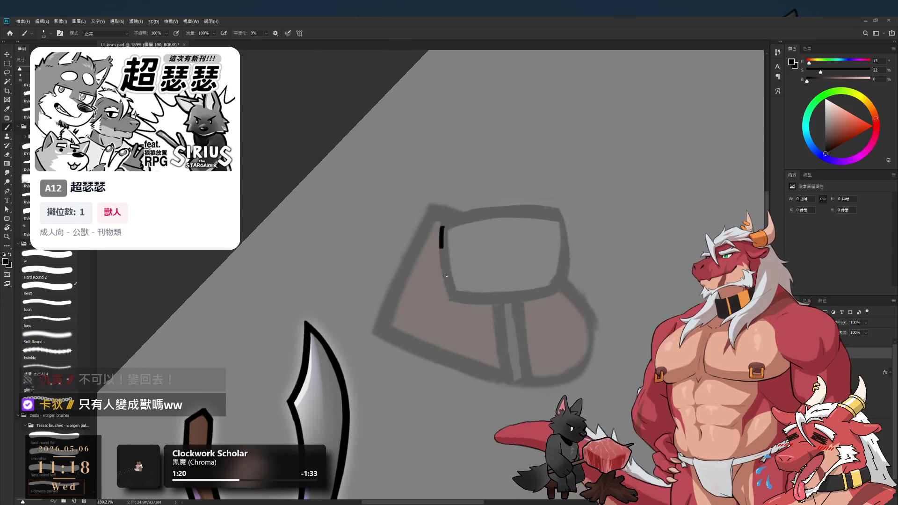
pyautogui.hotkey('ctrl', 'z')
pyautogui.moveTo(442, 228)
pyautogui.mouseDown()
pyautogui.moveTo(444, 286)
pyautogui.moveTo(446, 295)
pyautogui.moveTo(443, 264)
pyautogui.moveTo(453, 296)
pyautogui.mouseUp()
pyautogui.hotkey('ctrl', 'z')
pyautogui.moveTo(557, 217); pyautogui.dragTo(564, 283)
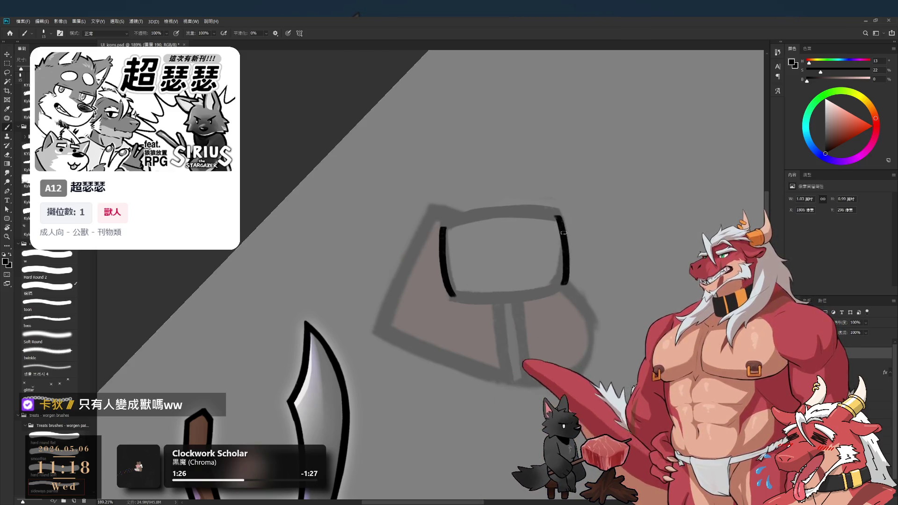
# Redraw the head's left edge, continuing it into the bottom corner
pyautogui.press('r')
pyautogui.moveTo(560, 229)
pyautogui.mouseDown()
pyautogui.moveTo(528, 239)
pyautogui.moveTo(576, 226)
pyautogui.mouseUp()
pyautogui.scroll(1, 532, 246)
pyautogui.press('b')
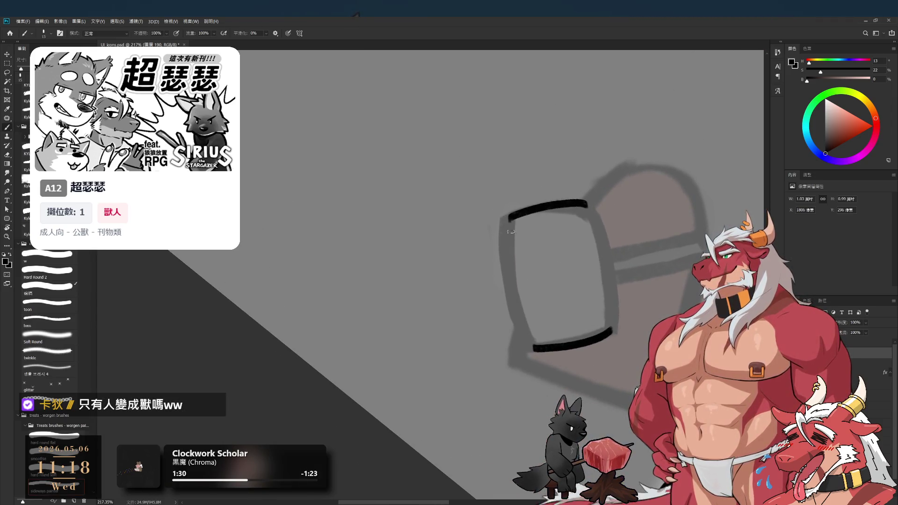
pyautogui.moveTo(511, 216); pyautogui.dragTo(518, 319)
pyautogui.hotkey('ctrl', 'z')
pyautogui.hotkey('ctrl', 'z')
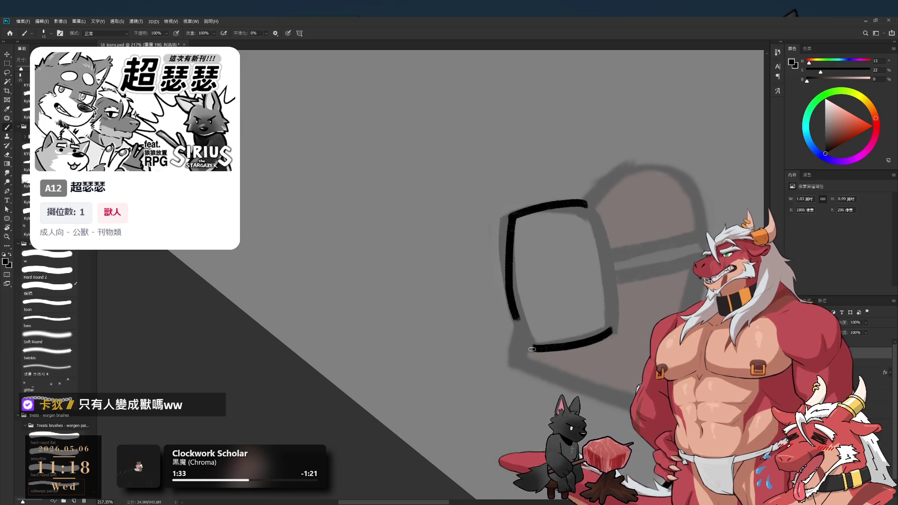
pyautogui.hotkey('ctrl', 'z')
pyautogui.moveTo(511, 211); pyautogui.dragTo(515, 296)
pyautogui.hotkey('ctrl', 'z')
pyautogui.moveTo(510, 213); pyautogui.dragTo(513, 303)
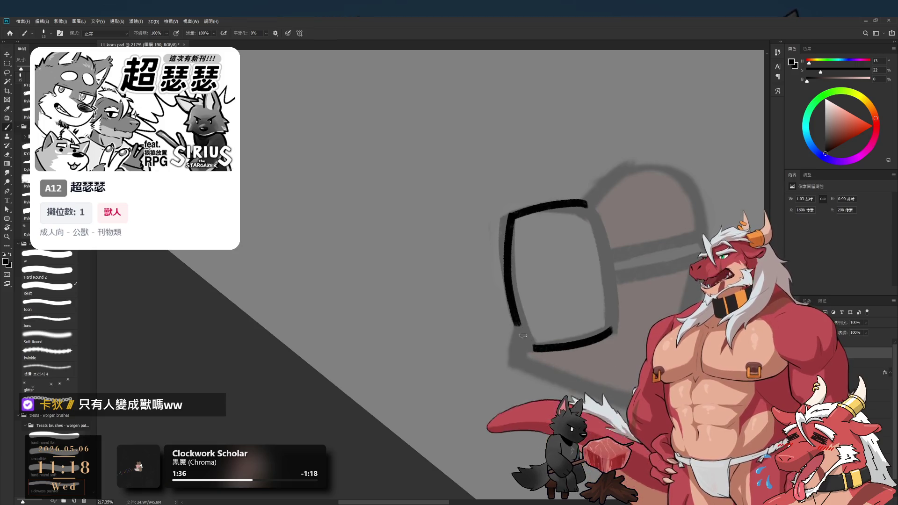
pyautogui.moveTo(514, 304); pyautogui.dragTo(534, 352)
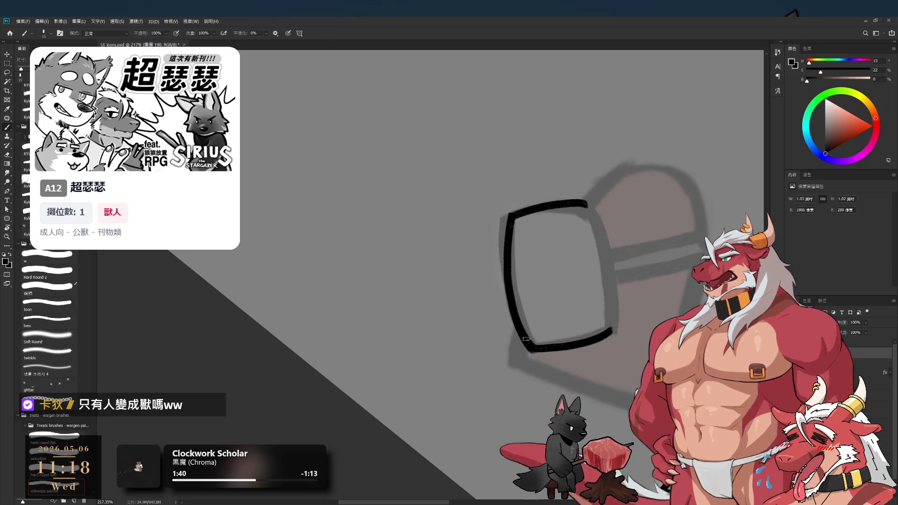
# Draw the frame's right side down to the bottom corner
pyautogui.press('e')
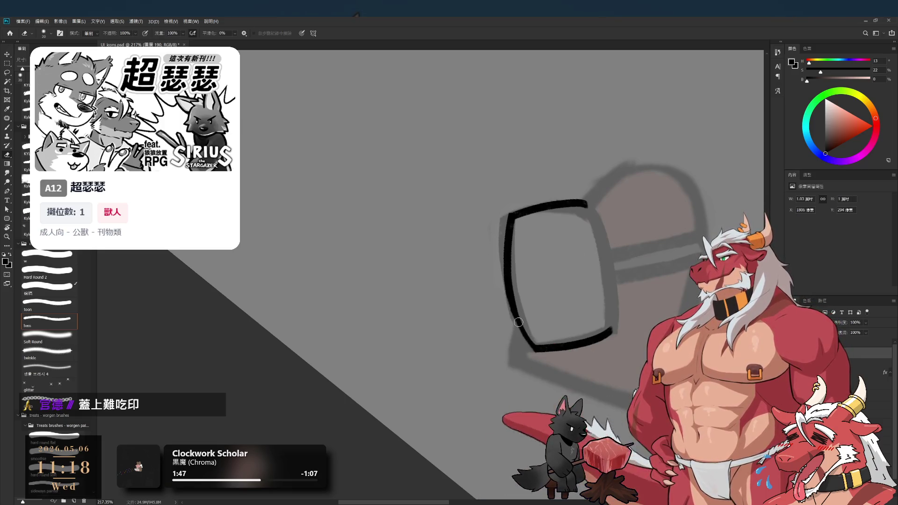
pyautogui.press('[')
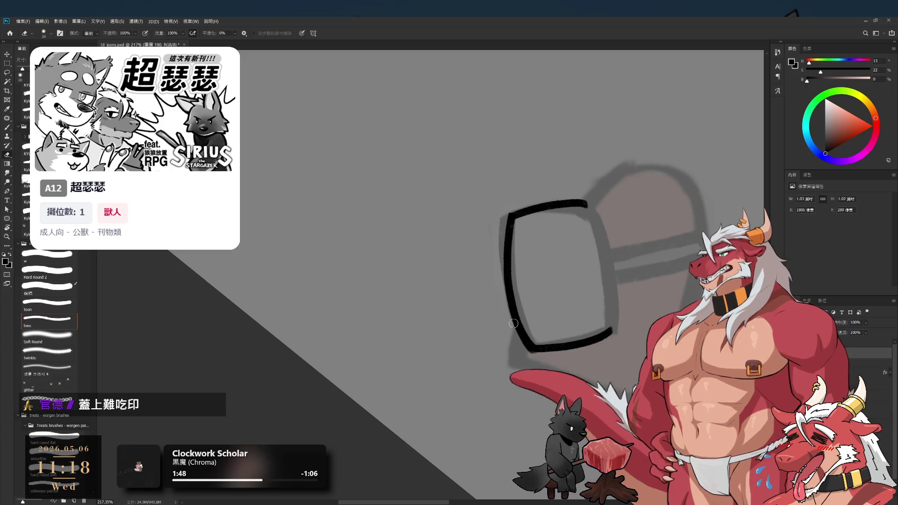
pyautogui.press('[')
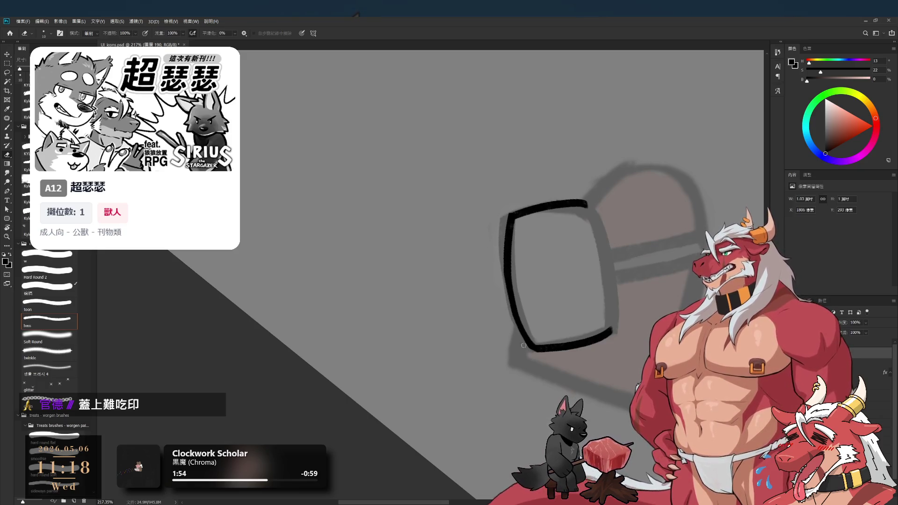
pyautogui.press('b')
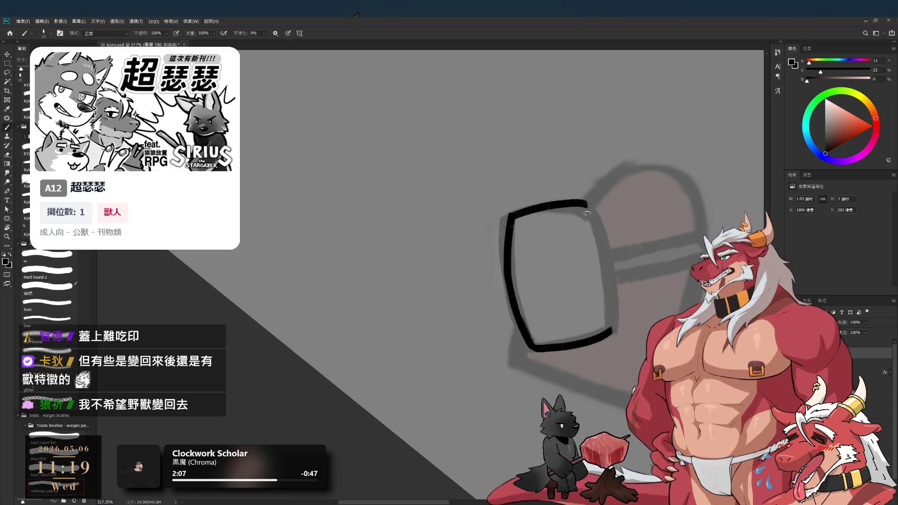
pyautogui.moveTo(586, 203); pyautogui.dragTo(610, 292)
pyautogui.moveTo(585, 203); pyautogui.dragTo(613, 327)
pyautogui.hotkey('ctrl', 'z')
pyautogui.moveTo(586, 203); pyautogui.dragTo(615, 329)
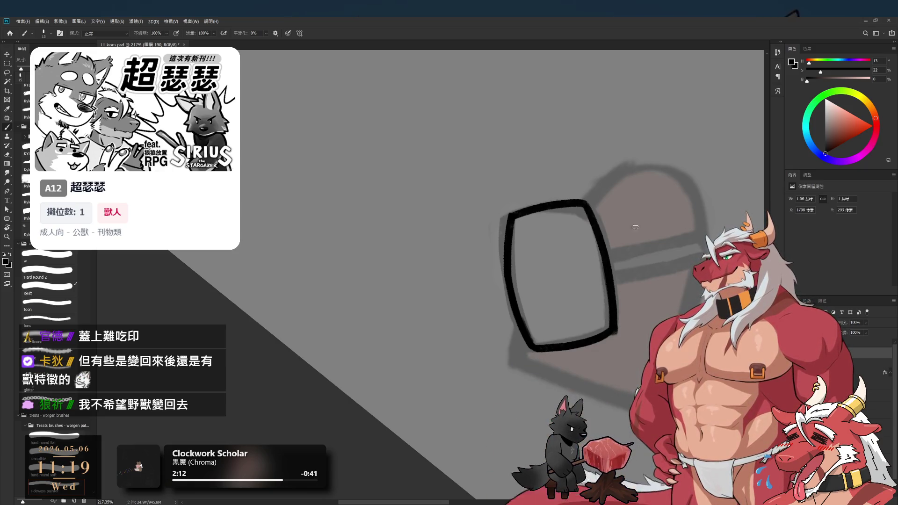
# Rotate the frame outline level and shift it right
pyautogui.press('r')
pyautogui.moveTo(646, 164)
pyautogui.mouseDown()
pyautogui.moveTo(658, 215)
pyautogui.moveTo(632, 321)
pyautogui.moveTo(588, 304)
pyautogui.moveTo(595, 267)
pyautogui.moveTo(555, 206)
pyautogui.mouseUp()
pyautogui.hotkey('ctrl', 't')
pyautogui.moveTo(467, 292); pyautogui.dragTo(524, 280)
pyautogui.press('Return')
pyautogui.press('r')
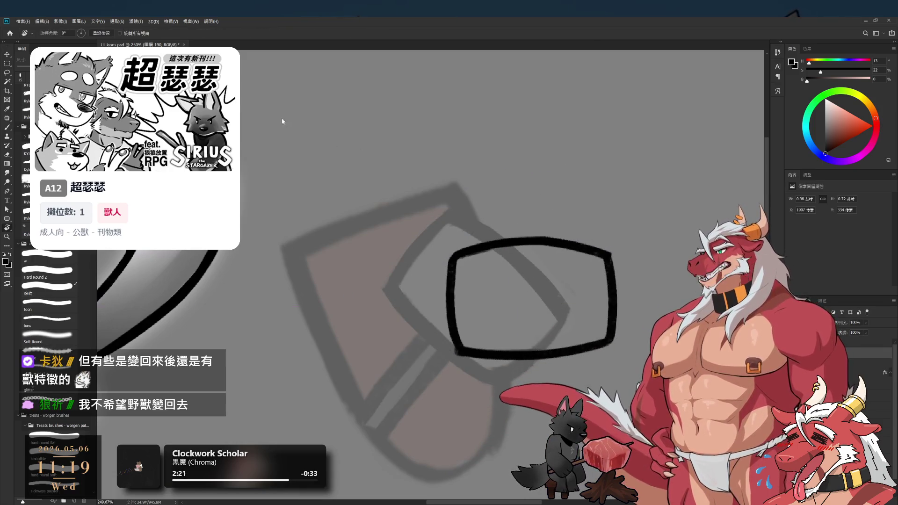
pyautogui.press('b')
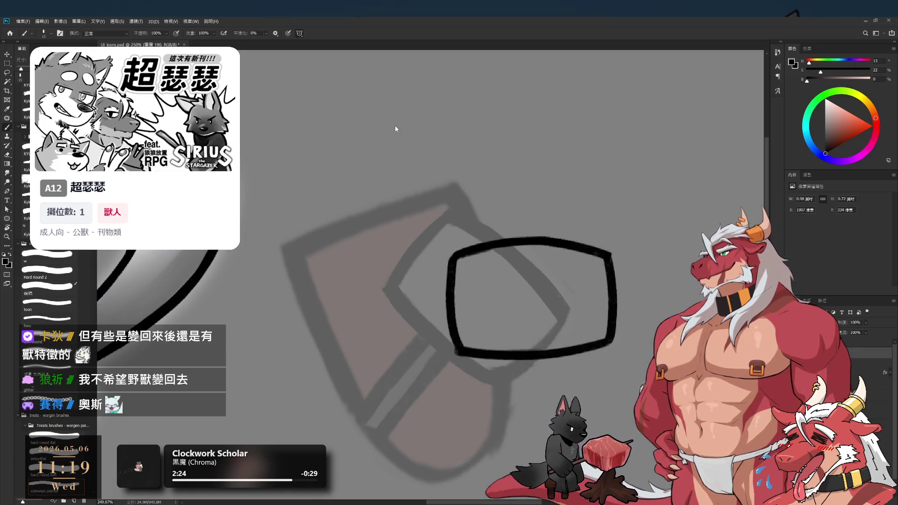
# Move the thin vertical centre line to the middle of the frame
pyautogui.hotkey('ctrl', 't')
pyautogui.scroll(-2, 529, 271)
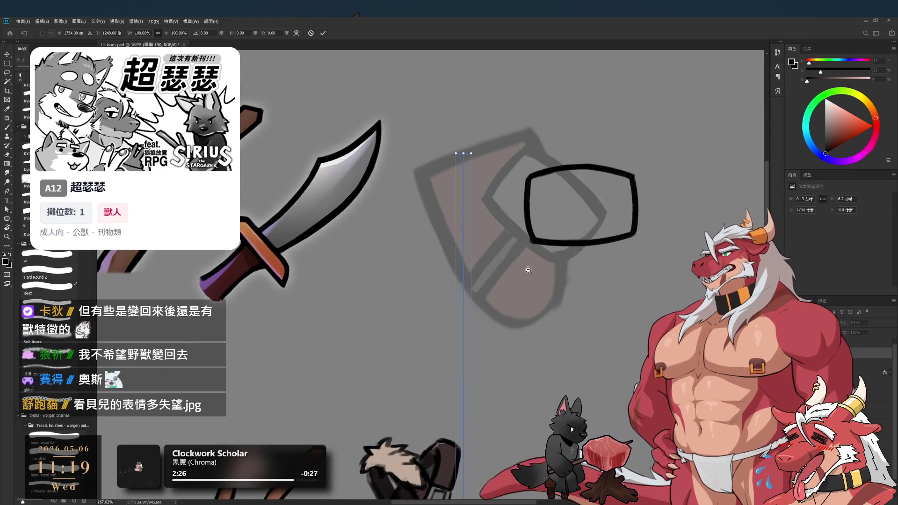
pyautogui.moveTo(464, 276)
pyautogui.mouseDown()
pyautogui.moveTo(588, 185)
pyautogui.moveTo(579, 195)
pyautogui.mouseUp()
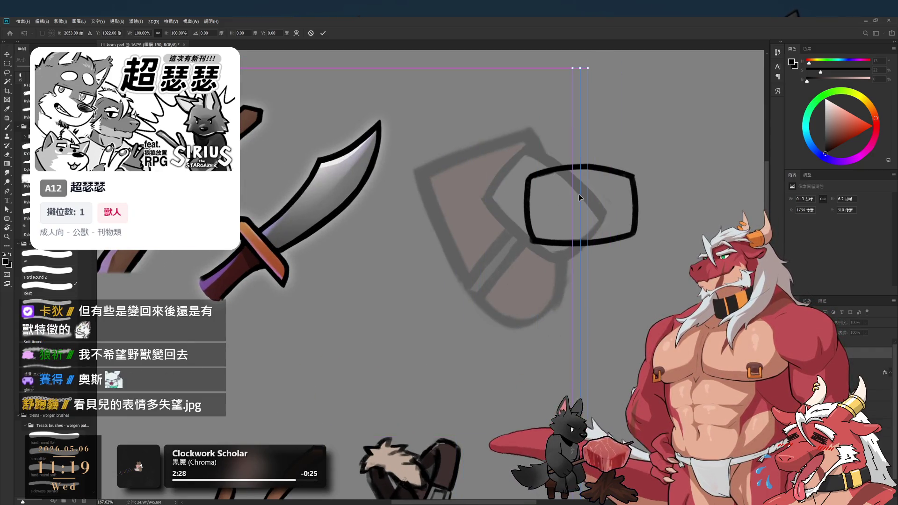
pyautogui.scroll(1, 607, 179)
pyautogui.press('Return')
# Erase the box's left side and its top and bottom edges
pyautogui.press('b')
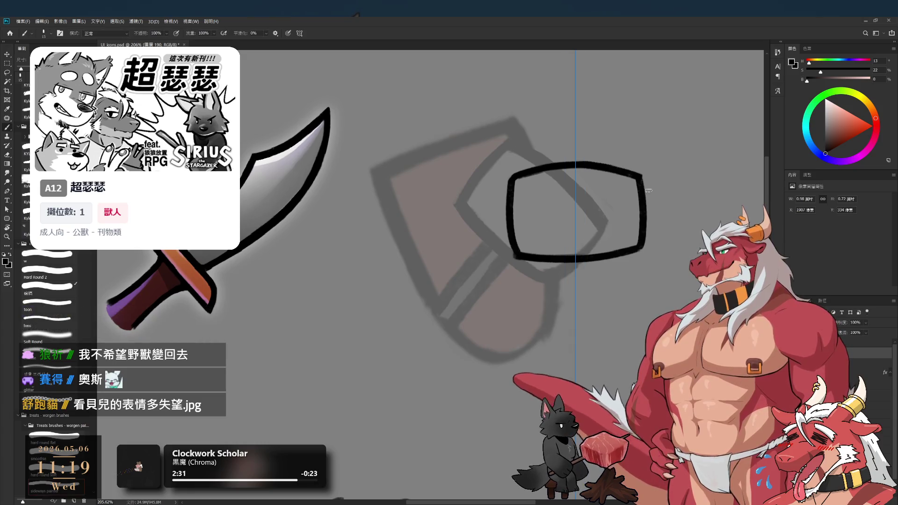
pyautogui.moveTo(649, 190)
pyautogui.mouseDown()
pyautogui.moveTo(477, 317)
pyautogui.moveTo(595, 323)
pyautogui.moveTo(446, 412)
pyautogui.moveTo(571, 340)
pyautogui.mouseUp()
pyautogui.press('r')
pyautogui.press('b')
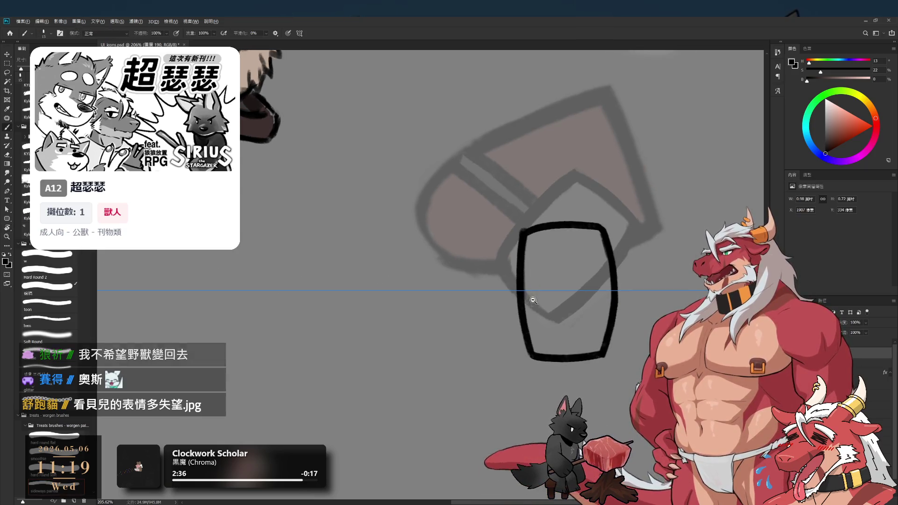
pyautogui.scroll(2, 542, 292)
pyautogui.press('e')
pyautogui.moveTo(532, 204)
pyautogui.mouseDown()
pyautogui.moveTo(526, 358)
pyautogui.moveTo(538, 380)
pyautogui.mouseUp()
pyautogui.moveTo(549, 203); pyautogui.dragTo(619, 204)
pyautogui.moveTo(580, 372); pyautogui.dragTo(608, 366)
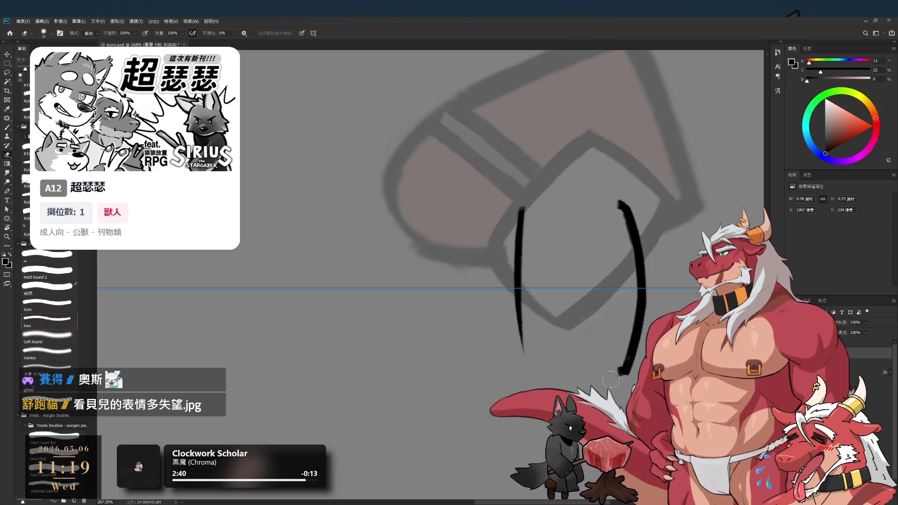
# Redraw the left side as a curve with a size-10 brush
pyautogui.press('b')
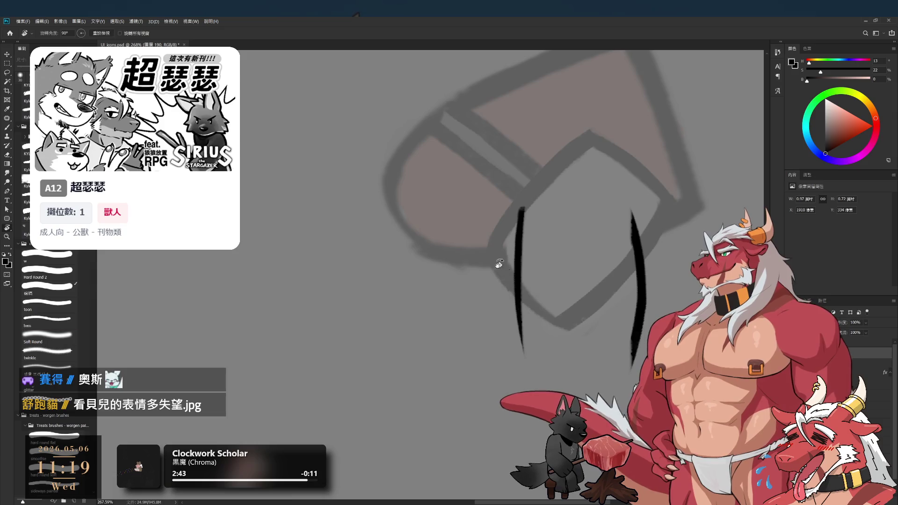
pyautogui.moveTo(522, 205); pyautogui.dragTo(520, 369)
pyautogui.hotkey('ctrl', 'z')
pyautogui.press('[')
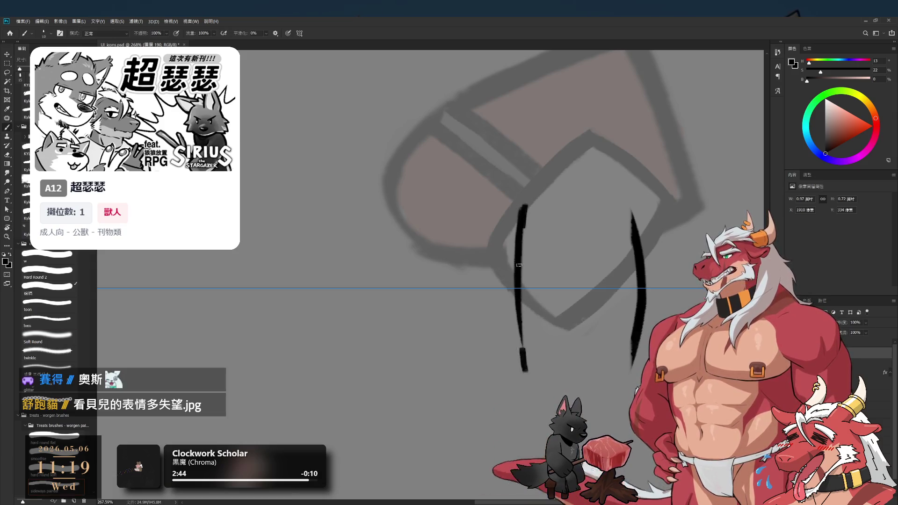
pyautogui.moveTo(522, 206); pyautogui.dragTo(521, 368)
pyautogui.hotkey('ctrl', 'z')
pyautogui.moveTo(522, 203); pyautogui.dragTo(521, 372)
# Trim the left stroke thinner with the Hard Round 2 eraser
pyautogui.press('e')
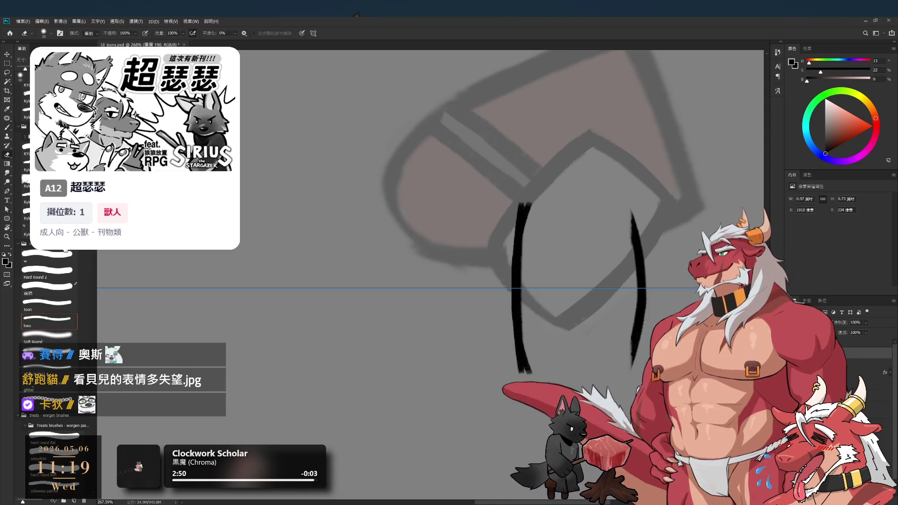
pyautogui.click(46, 271)
pyautogui.moveTo(520, 199); pyautogui.dragTo(514, 358)
pyautogui.moveTo(518, 219); pyautogui.dragTo(516, 358)
pyautogui.press('b')
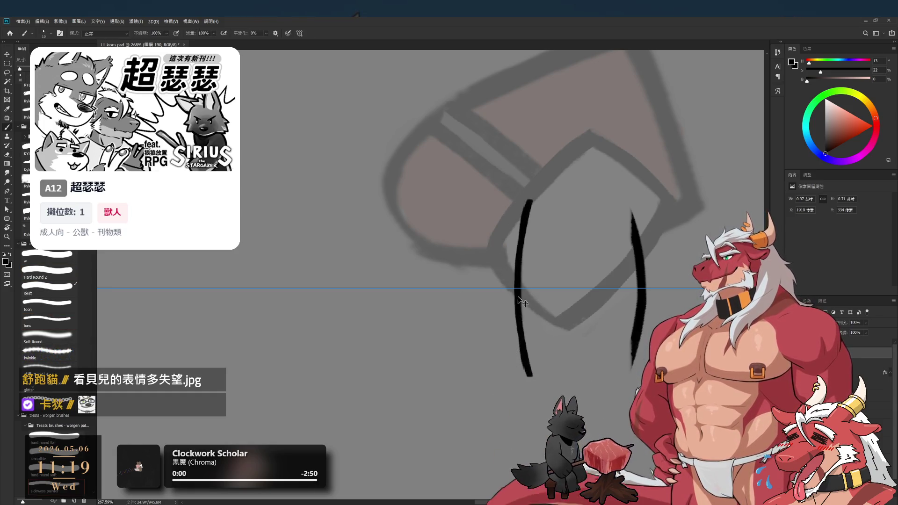
pyautogui.moveTo(529, 200)
pyautogui.mouseDown()
pyautogui.moveTo(518, 294)
pyautogui.moveTo(491, 294)
pyautogui.mouseUp()
pyautogui.hotkey('ctrl', 'z')
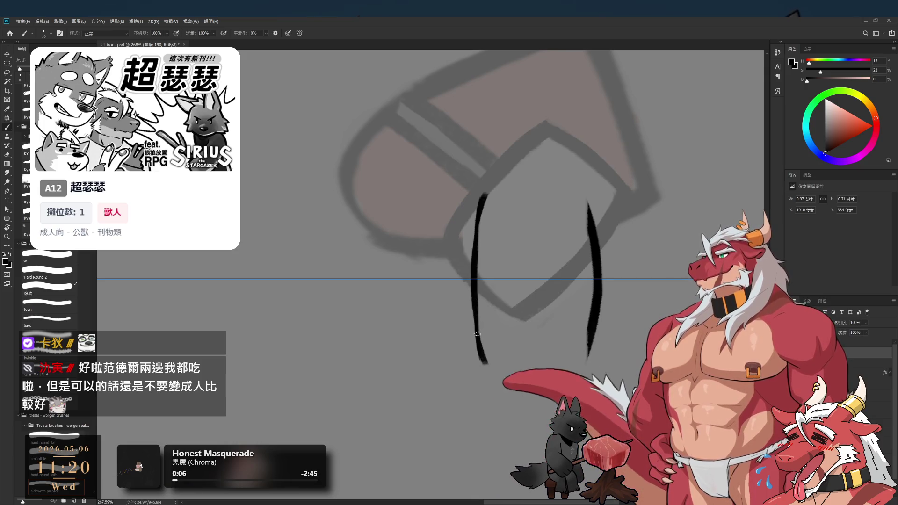
# Redraw the left side longer and bolder after several attempts
pyautogui.moveTo(488, 179); pyautogui.dragTo(491, 378)
pyautogui.hotkey('ctrl', 'z')
pyautogui.moveTo(491, 180); pyautogui.dragTo(492, 377)
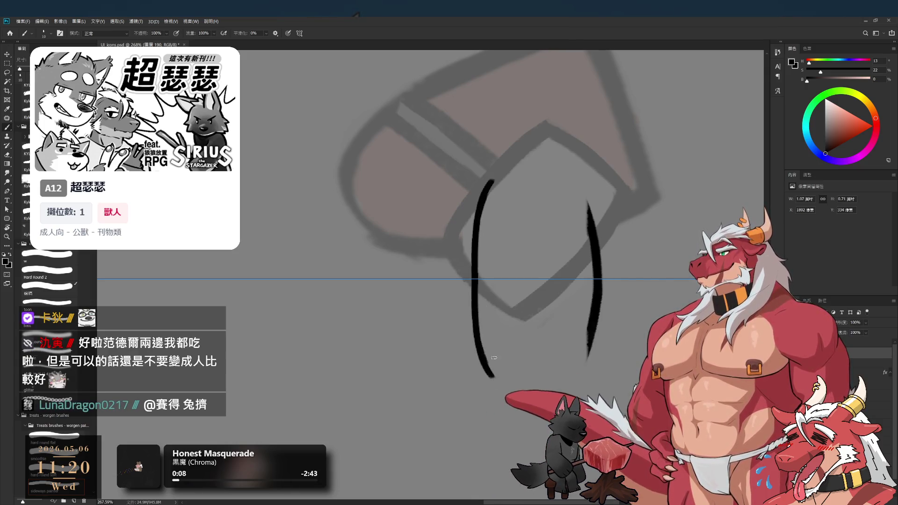
pyautogui.hotkey('ctrl', 'z')
pyautogui.moveTo(490, 182); pyautogui.dragTo(492, 374)
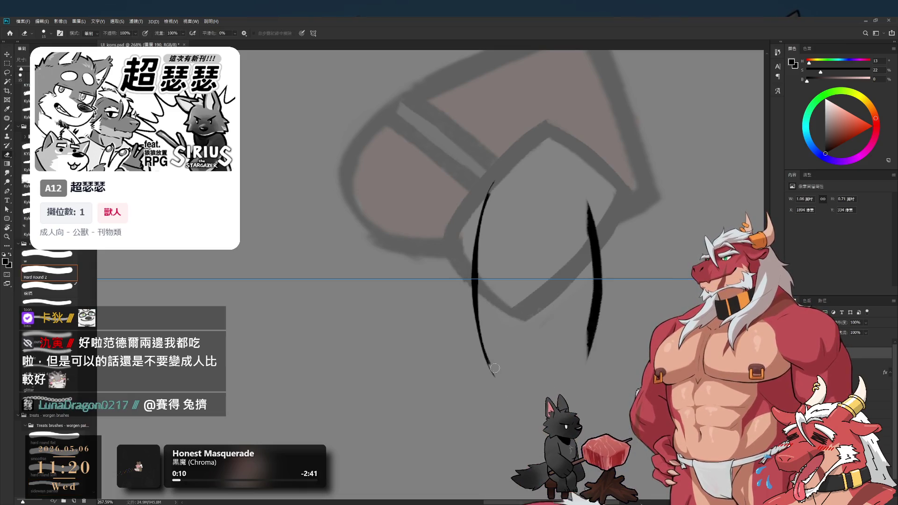
pyautogui.hotkey('ctrl', 'z')
pyautogui.moveTo(497, 178); pyautogui.dragTo(498, 379)
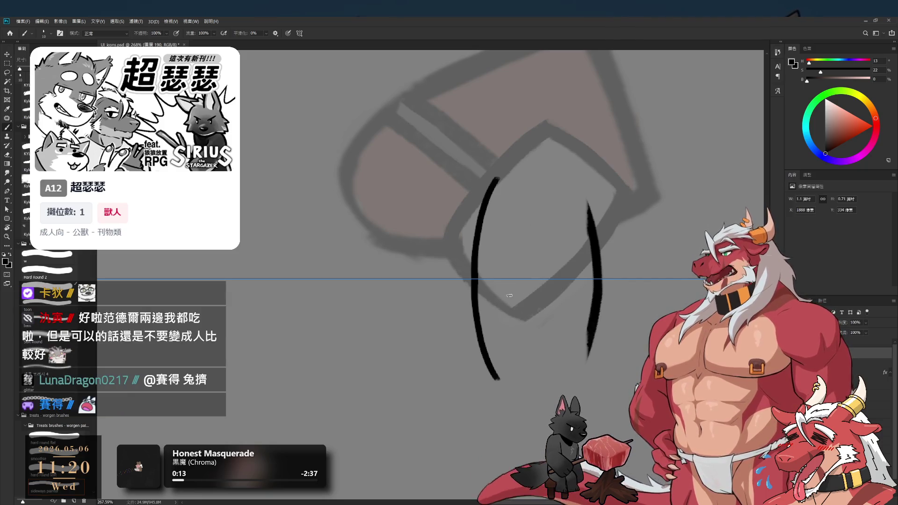
pyautogui.press('e')
pyautogui.press('r')
pyautogui.moveTo(575, 281)
pyautogui.mouseDown()
pyautogui.moveTo(568, 220)
pyautogui.moveTo(543, 174)
pyautogui.moveTo(395, 149)
pyautogui.moveTo(474, 253)
pyautogui.mouseUp()
# Rotate and pan the canvas view so the top and bottom curves lie horizontal
pyautogui.press('b')
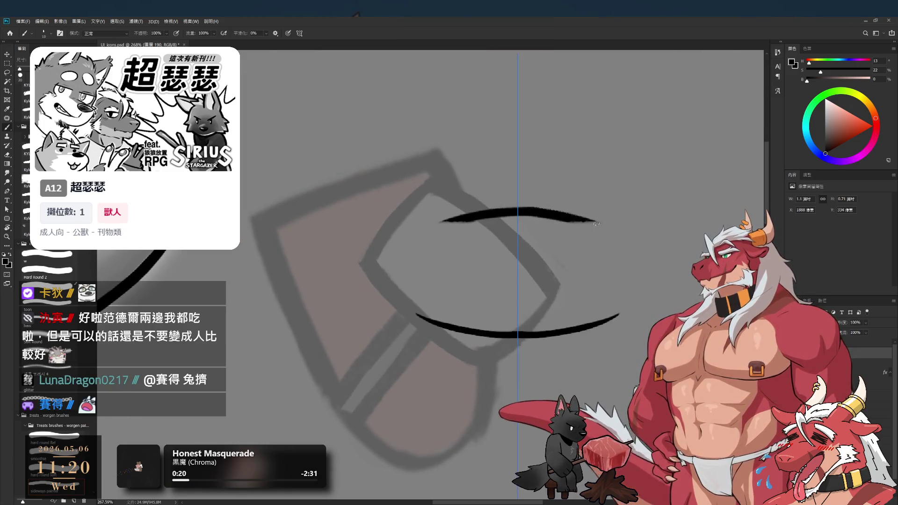
pyautogui.press('r')
pyautogui.moveTo(661, 196)
pyautogui.mouseDown()
pyautogui.moveTo(622, 383)
pyautogui.moveTo(581, 437)
pyautogui.mouseUp()
pyautogui.moveTo(475, 306); pyautogui.dragTo(586, 225)
pyautogui.press('e')
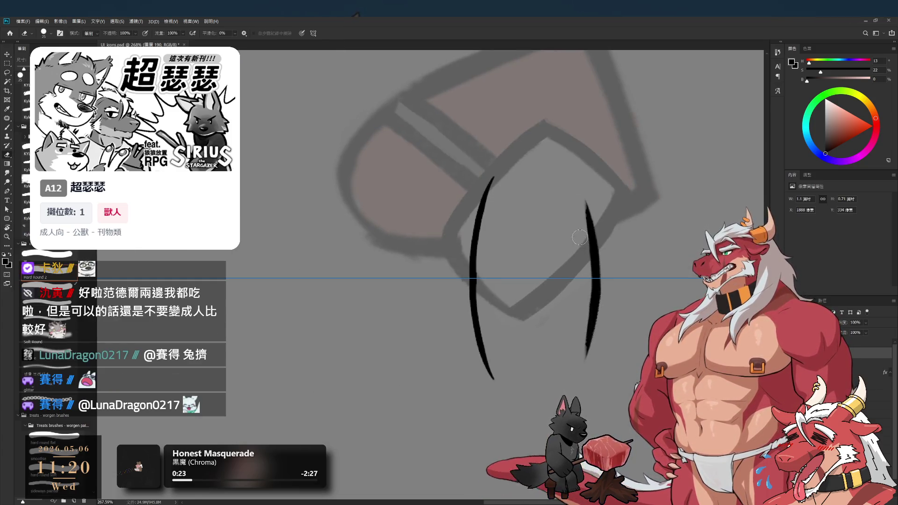
pyautogui.press('b')
pyautogui.press('r')
pyautogui.moveTo(623, 216); pyautogui.dragTo(361, 144)
pyautogui.moveTo(431, 179); pyautogui.dragTo(571, 249)
pyautogui.press('e')
pyautogui.press('b')
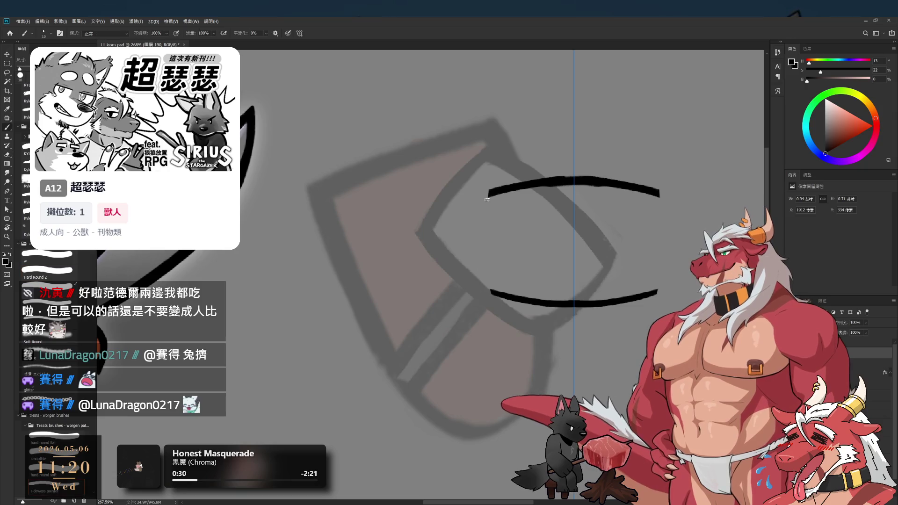
# Redraw mirrored side strokes until they join both curves into a closed rounded box
pyautogui.moveTo(487, 194); pyautogui.dragTo(487, 300)
pyautogui.hotkey('ctrl', 'z')
pyautogui.moveTo(488, 192); pyautogui.dragTo(498, 274)
pyautogui.hotkey('ctrl', 'z')
pyautogui.moveTo(487, 192); pyautogui.dragTo(491, 276)
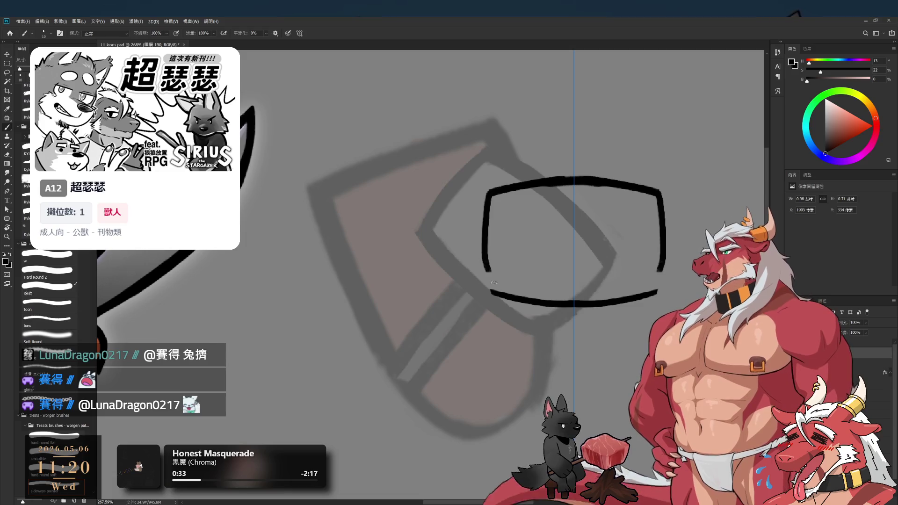
pyautogui.hotkey('ctrl', 'z')
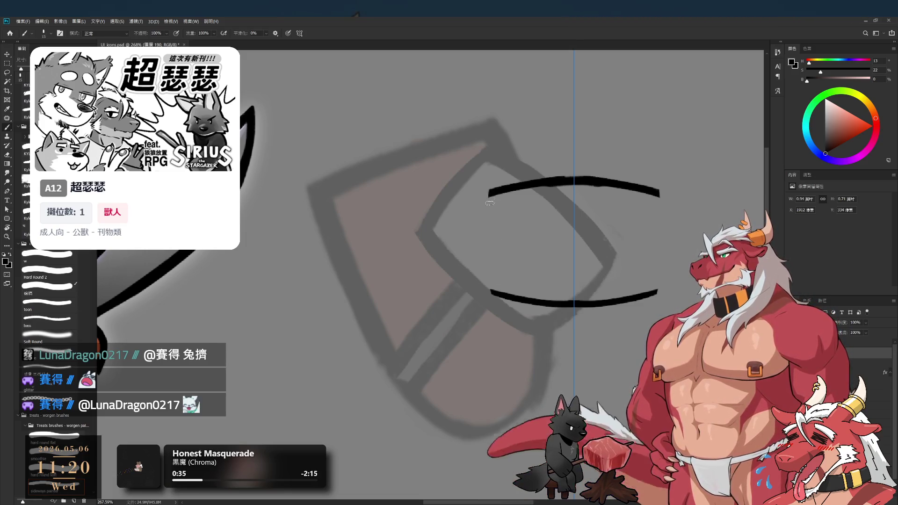
pyautogui.moveTo(488, 191); pyautogui.dragTo(488, 253)
pyautogui.hotkey('ctrl', 'z')
pyautogui.moveTo(488, 191); pyautogui.dragTo(490, 297)
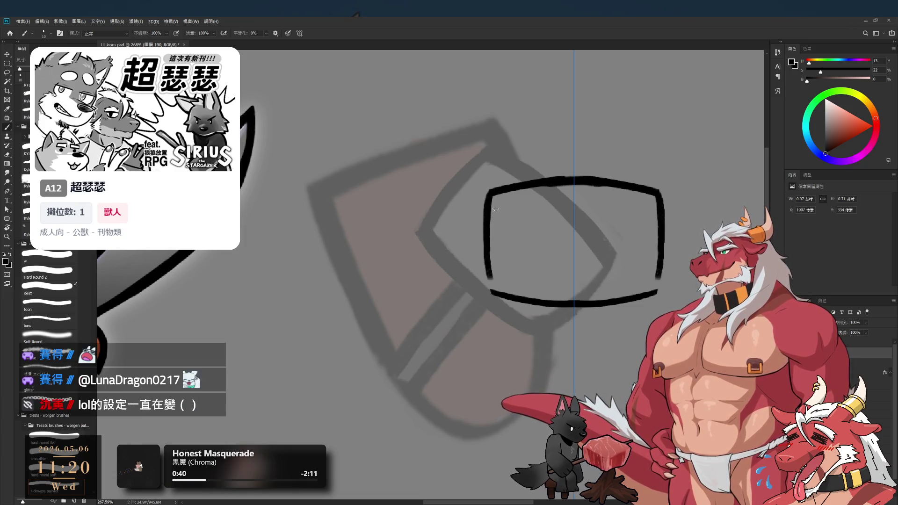
pyautogui.hotkey('ctrl', 'z')
pyautogui.moveTo(488, 195); pyautogui.dragTo(493, 283)
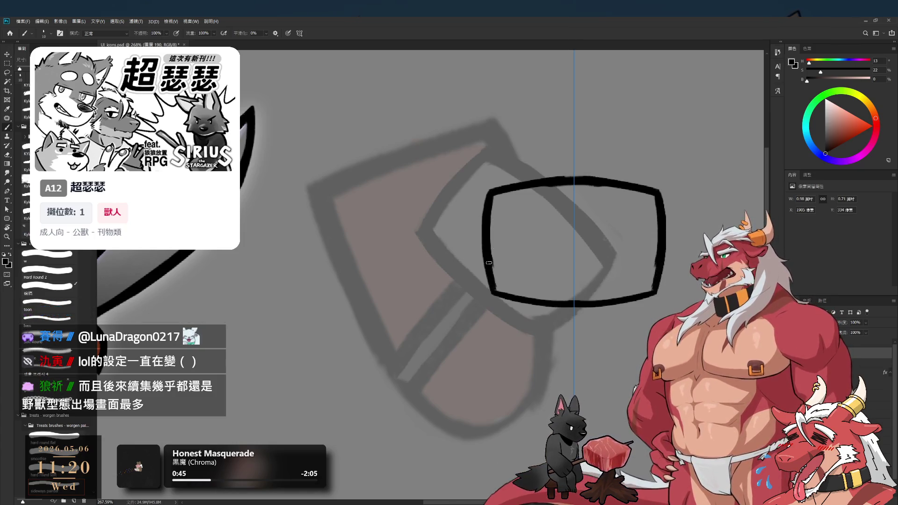
pyautogui.press('e')
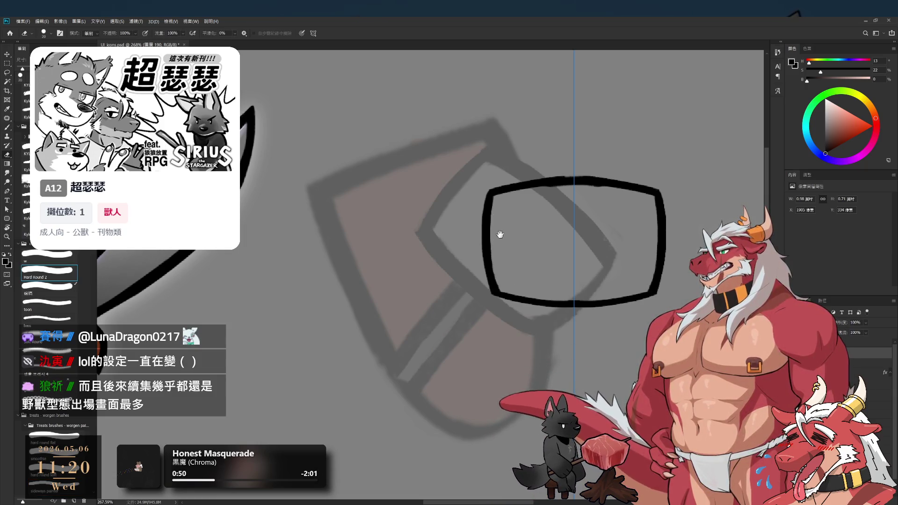
pyautogui.scroll(-5, 502, 236)
pyautogui.scroll(-5, 542, 267)
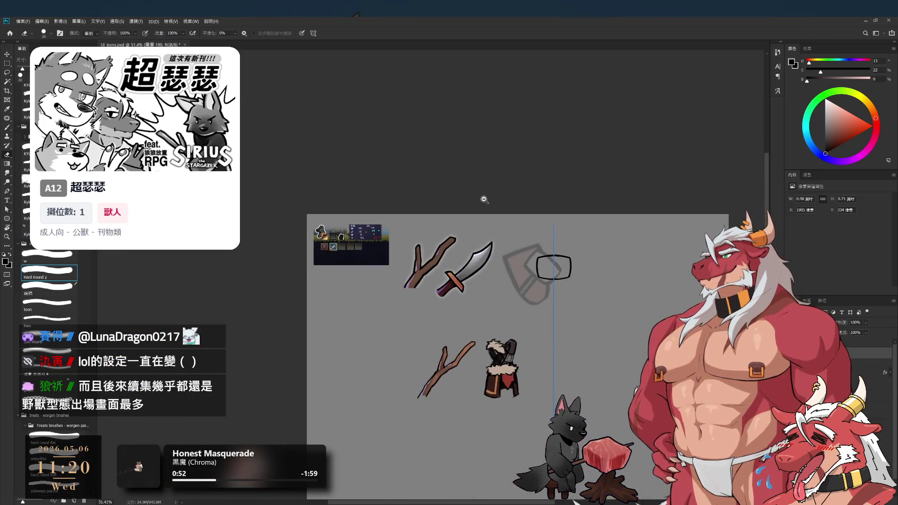
# Extend the small cap on top of the hammer head, erasing the excess stroke
pyautogui.scroll(2, 557, 268)
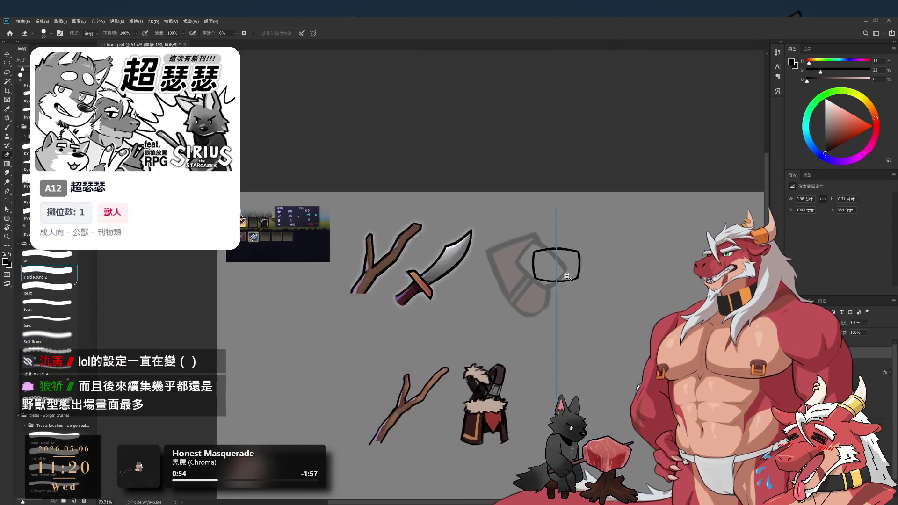
pyautogui.scroll(8, 564, 276)
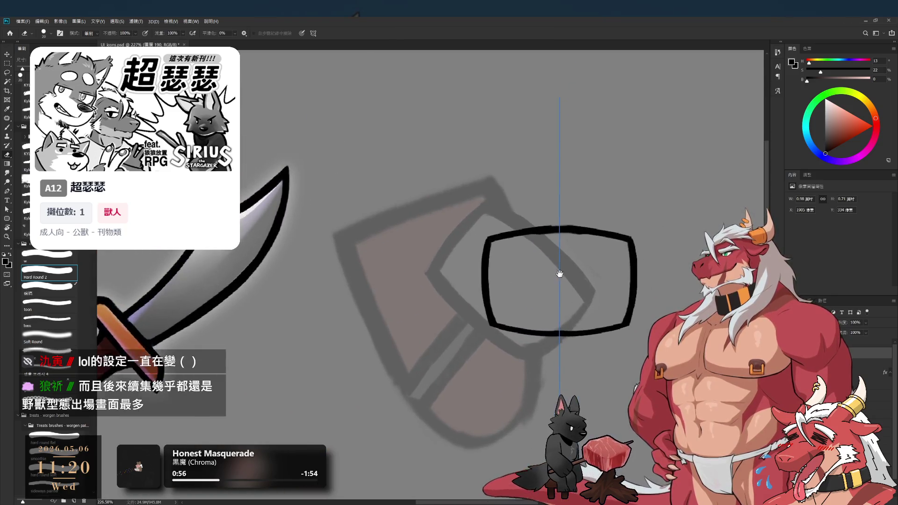
pyautogui.scroll(1, 543, 237)
pyautogui.press('b')
pyautogui.moveTo(544, 240); pyautogui.dragTo(542, 231)
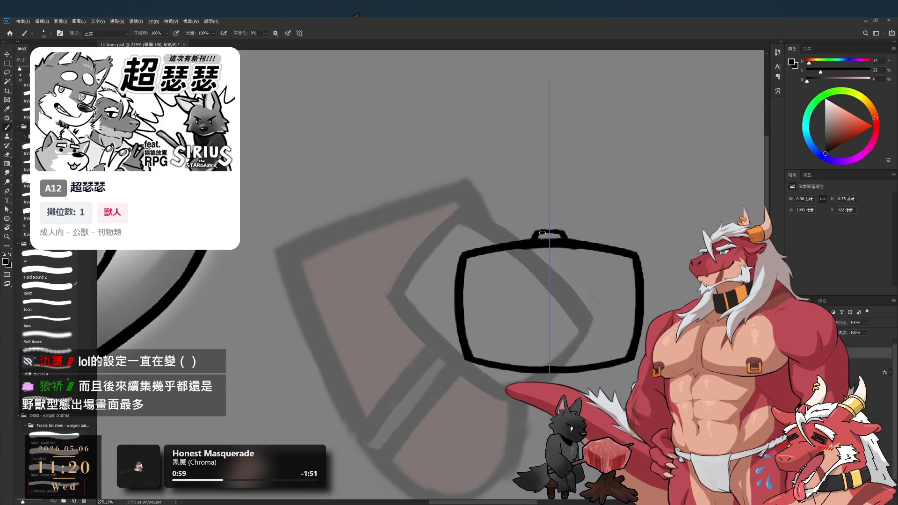
pyautogui.press('e')
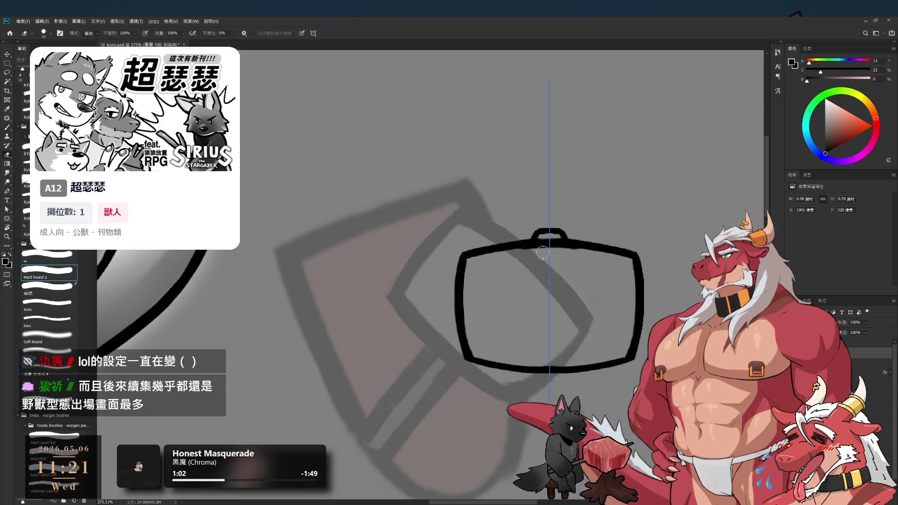
pyautogui.moveTo(543, 240)
pyautogui.mouseDown()
pyautogui.moveTo(524, 220)
pyautogui.moveTo(482, 326)
pyautogui.moveTo(569, 261)
pyautogui.mouseUp()
# In a sideways-rotated view, erase the inner edge of the head's side thinner
pyautogui.press('r')
pyautogui.scroll(3, 491, 280)
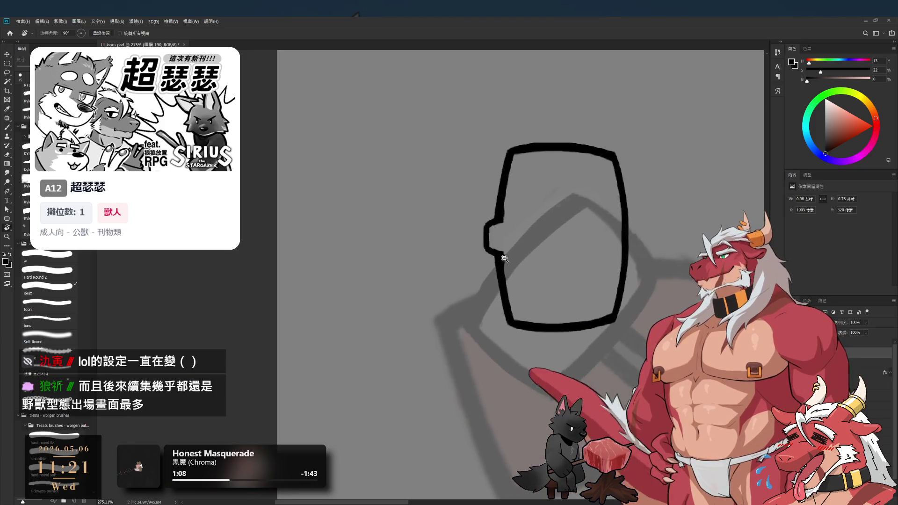
pyautogui.moveTo(504, 187); pyautogui.dragTo(506, 255)
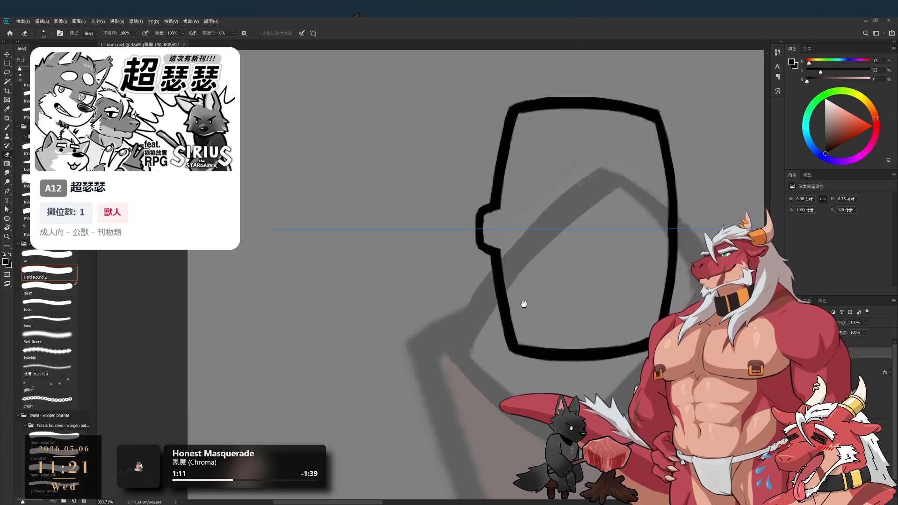
pyautogui.scroll(-3, 533, 290)
# Reset the view upright and lengthen the two short stubs under the hammer head
pyautogui.press('r')
pyautogui.moveTo(660, 203); pyautogui.dragTo(580, 331)
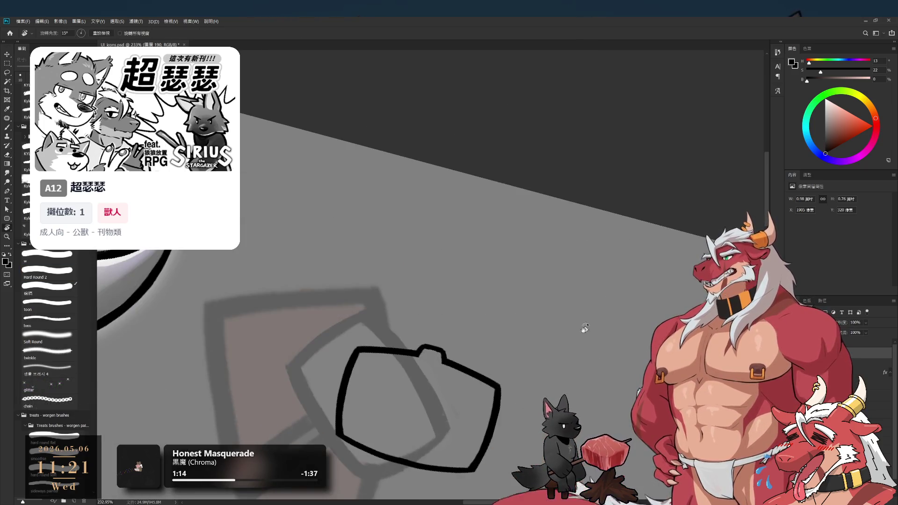
pyautogui.press('Escape')
pyautogui.scroll(3, 584, 207)
pyautogui.moveTo(509, 334)
pyautogui.mouseDown()
pyautogui.moveTo(508, 290)
pyautogui.moveTo(553, 286)
pyautogui.mouseUp()
pyautogui.press('b')
pyautogui.moveTo(511, 279); pyautogui.dragTo(516, 286)
# Draw a thinner mirrored pair of long handle strokes below the hammer head
pyautogui.moveTo(536, 297)
pyautogui.mouseDown()
pyautogui.moveTo(537, 262)
pyautogui.moveTo(532, 373)
pyautogui.mouseUp()
pyautogui.scroll(-3, 537, 262)
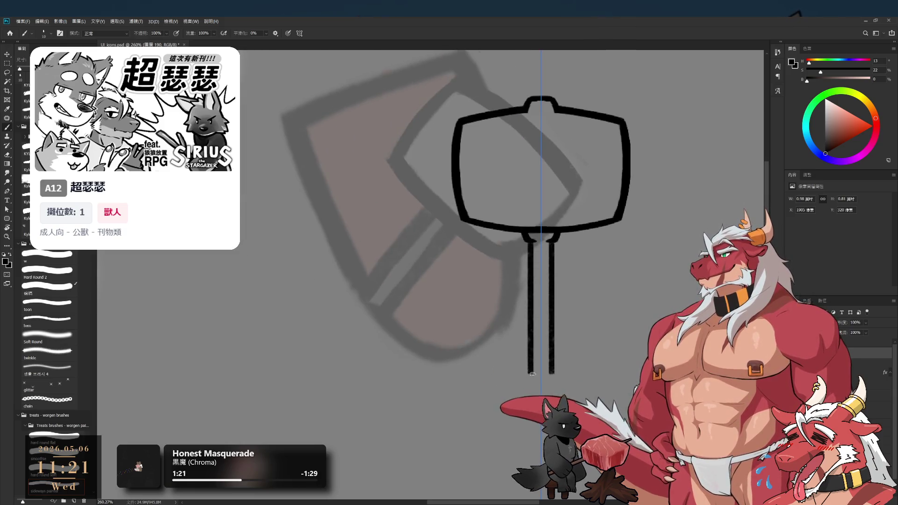
pyautogui.hotkey('ctrl', 'z')
pyautogui.moveTo(534, 241); pyautogui.dragTo(543, 386)
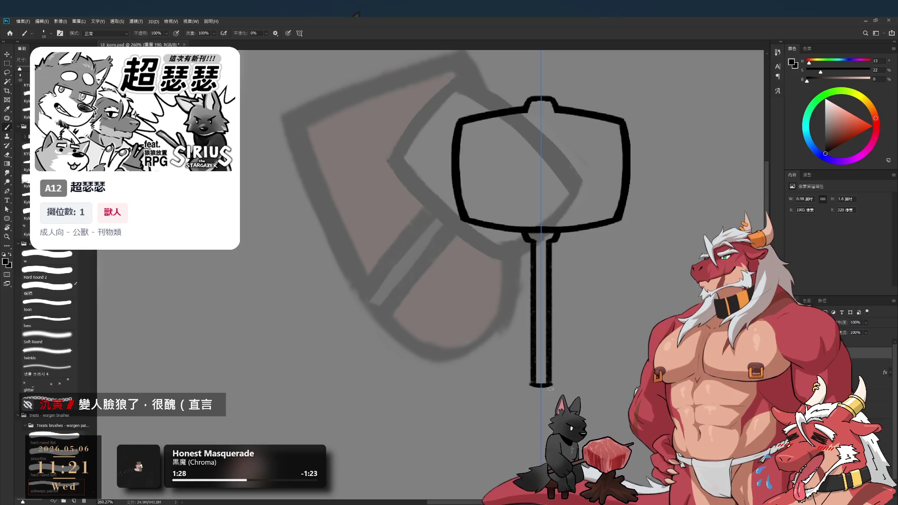
pyautogui.scroll(-5, 552, 381)
pyautogui.scroll(4, 538, 369)
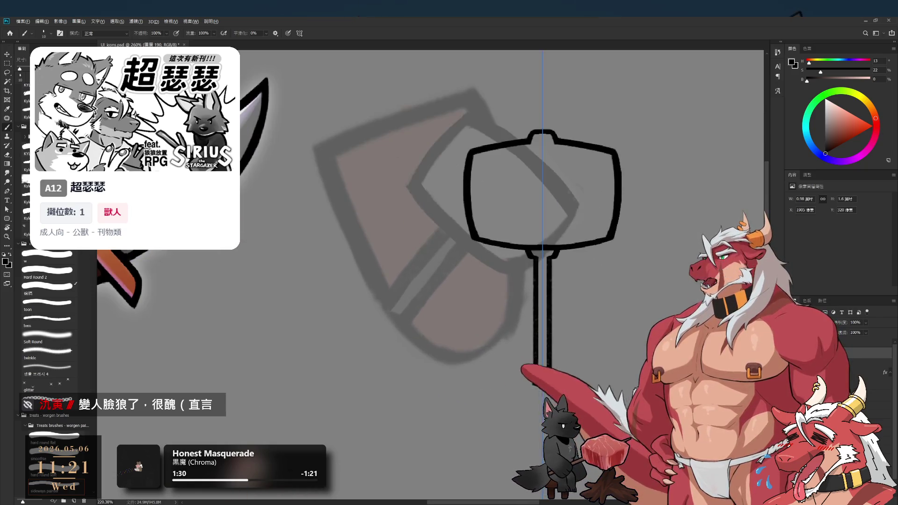
# Lasso the top of the hammer head
pyautogui.press('e')
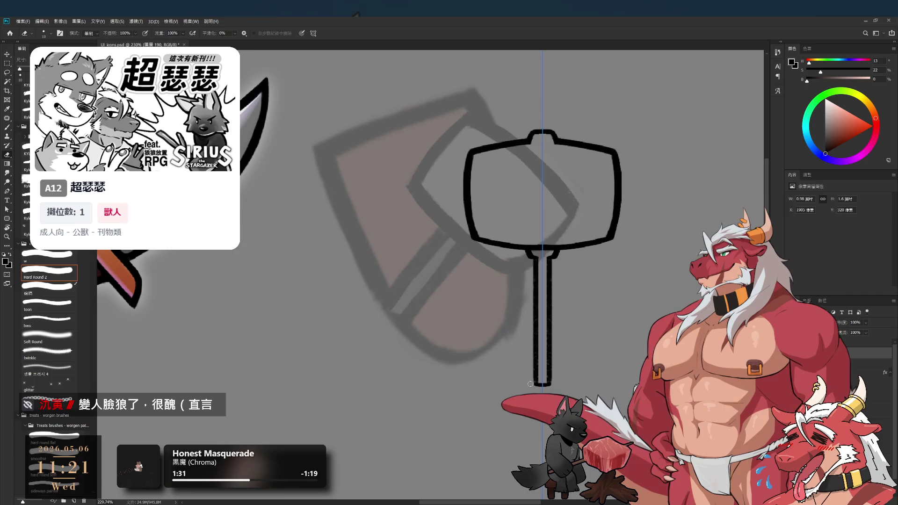
pyautogui.scroll(-3, 523, 356)
pyautogui.scroll(2, 508, 320)
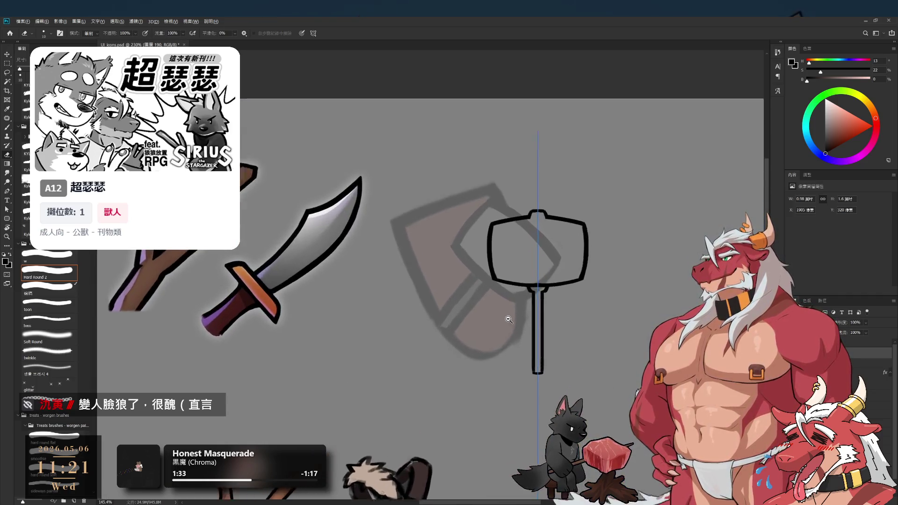
pyautogui.scroll(1, 552, 156)
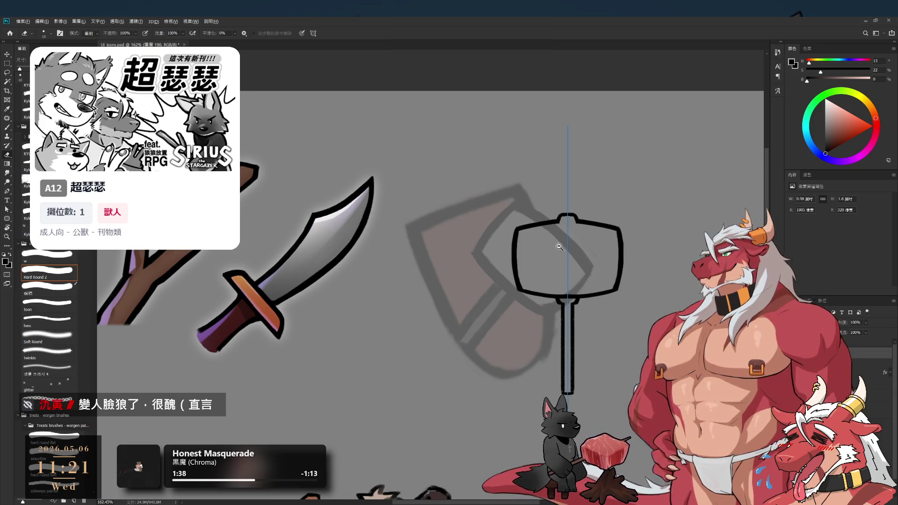
pyautogui.scroll(1, 561, 247)
pyautogui.press('l')
pyautogui.moveTo(652, 282); pyautogui.dragTo(685, 261)
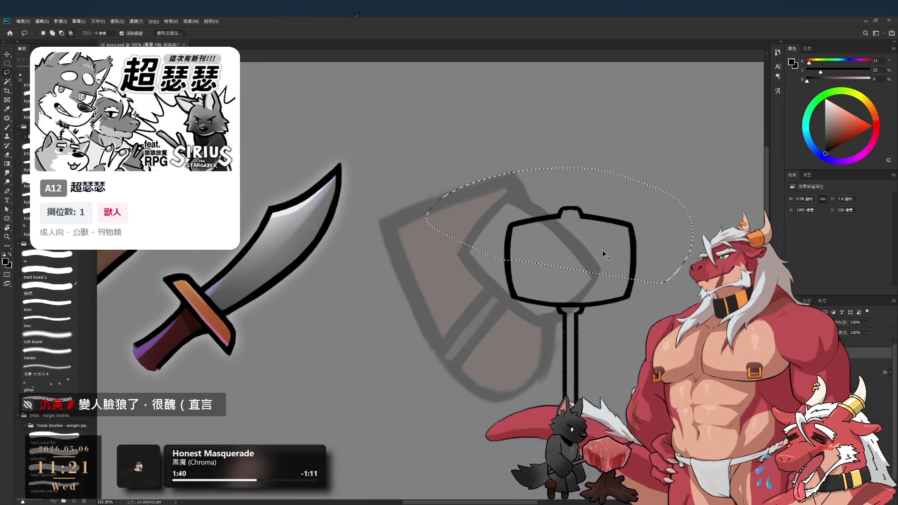
# Move the hammer head's top down, deselect, and erase the head's sides thinner
pyautogui.moveTo(603, 254); pyautogui.dragTo(610, 268)
pyautogui.hotkey('ctrl', 'd')
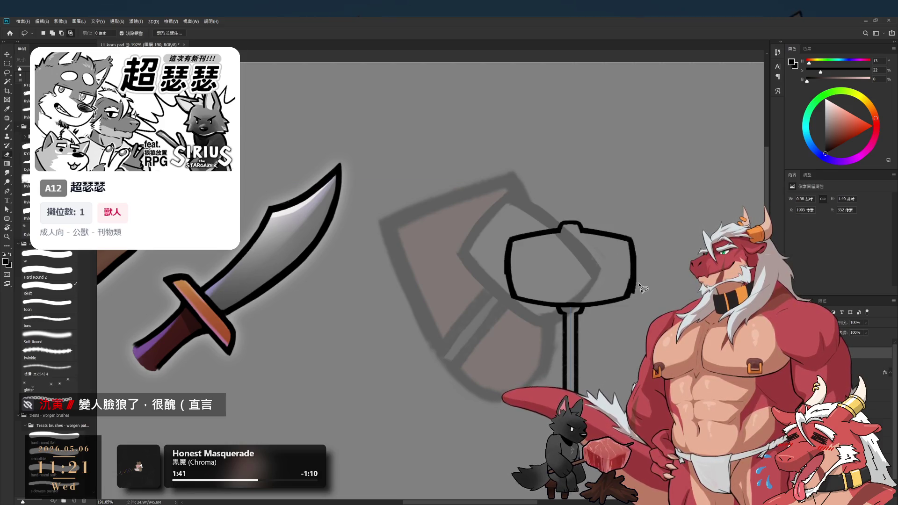
pyautogui.press('e')
pyautogui.moveTo(632, 296)
pyautogui.mouseDown()
pyautogui.moveTo(633, 237)
pyautogui.moveTo(631, 275)
pyautogui.mouseUp()
pyautogui.scroll(2, 632, 276)
# Repaint both sides of the hammer head as thick mirrored black strokes
pyautogui.press('b')
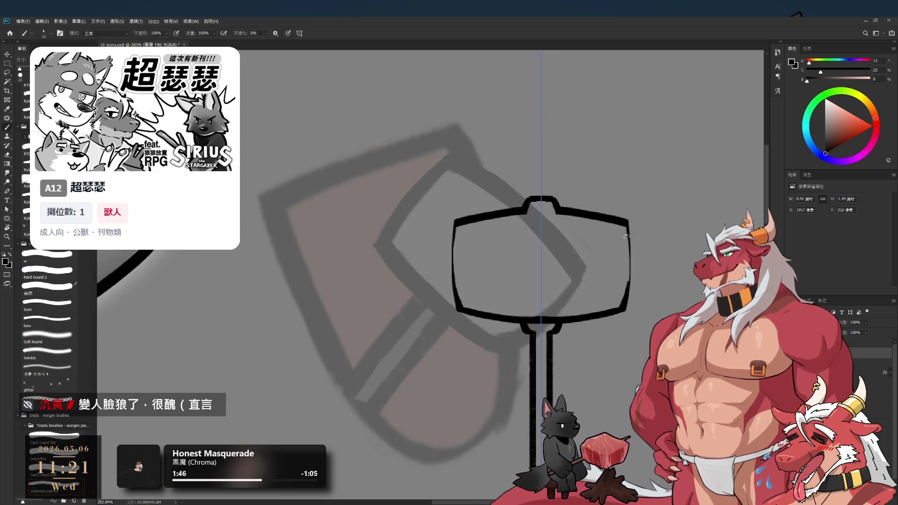
pyautogui.moveTo(623, 223); pyautogui.dragTo(630, 286)
pyautogui.moveTo(627, 234); pyautogui.dragTo(623, 304)
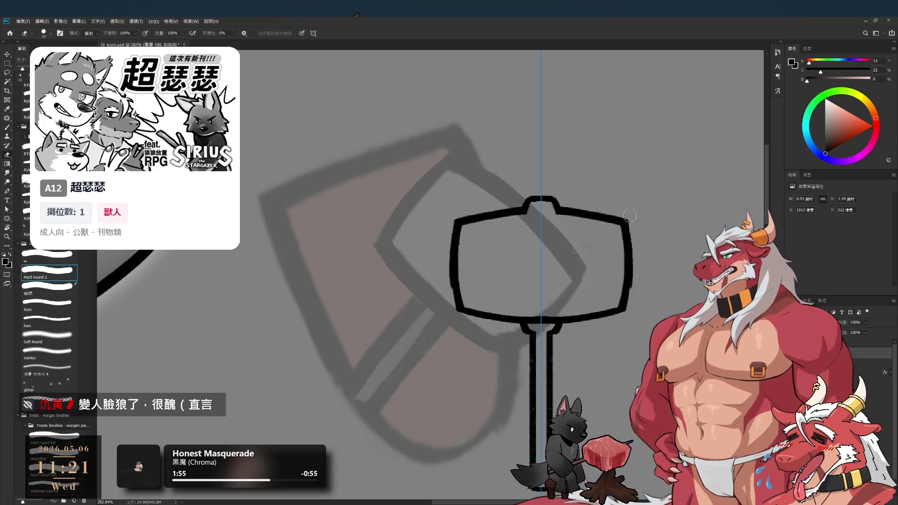
pyautogui.press('e')
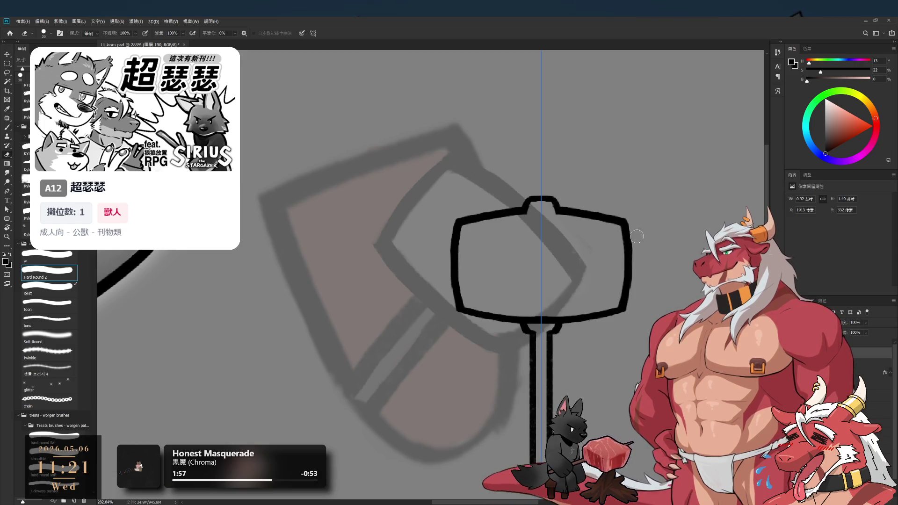
pyautogui.moveTo(474, 259); pyautogui.dragTo(539, 270)
pyautogui.press('b')
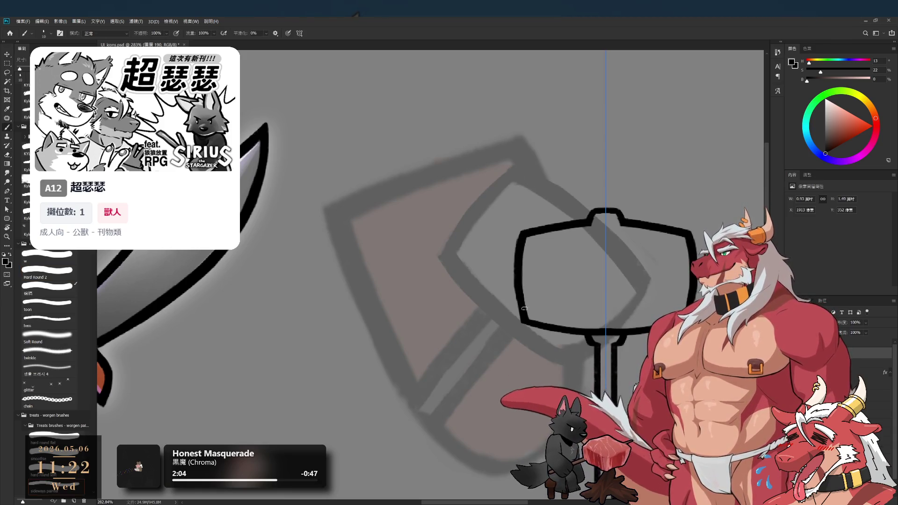
pyautogui.press('e')
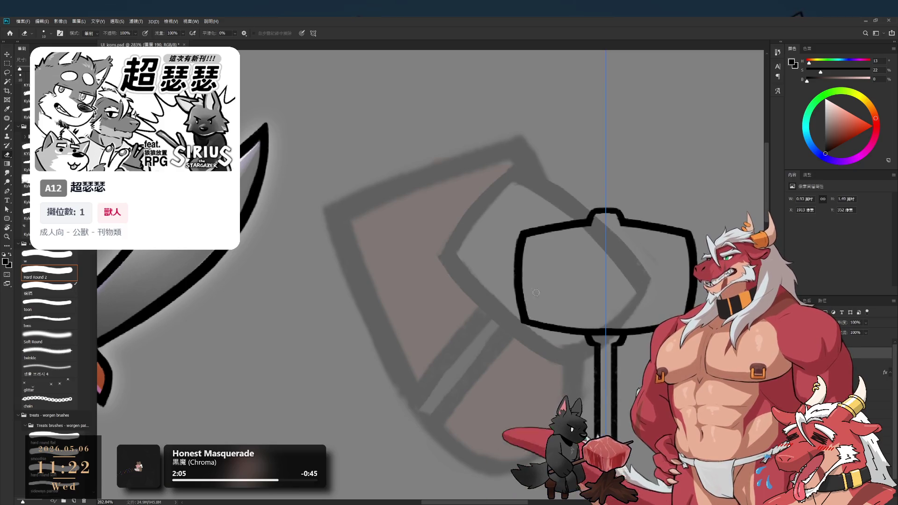
pyautogui.scroll(-5, 535, 296)
pyautogui.scroll(4, 586, 240)
pyautogui.scroll(-8, 608, 236)
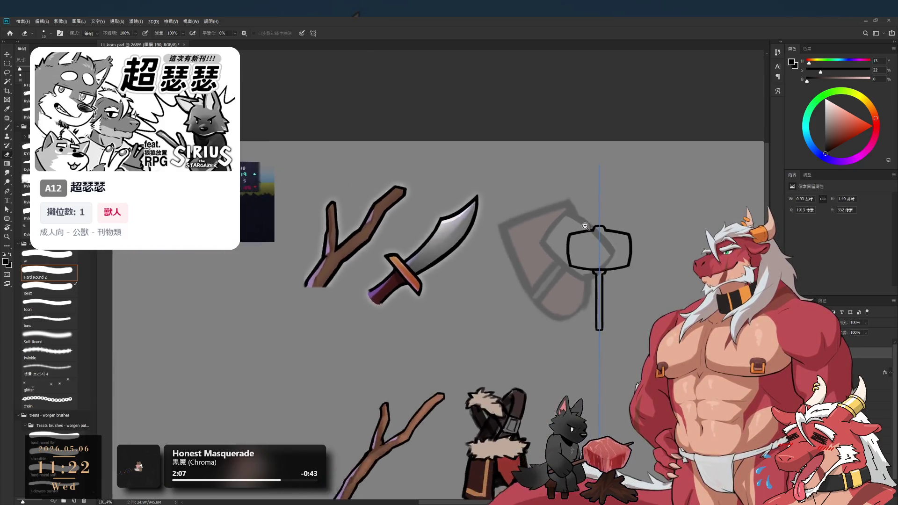
pyautogui.scroll(2, 589, 192)
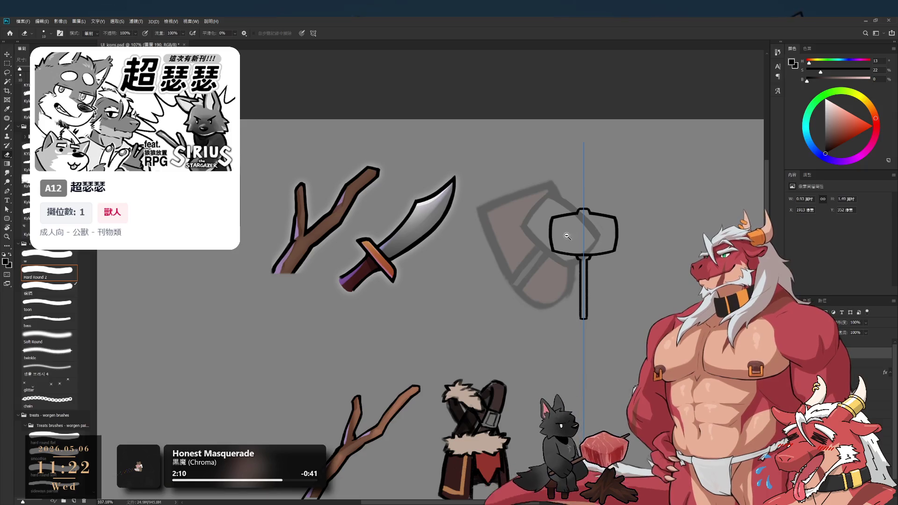
pyautogui.moveTo(587, 346); pyautogui.dragTo(586, 274)
pyautogui.scroll(2, 536, 238)
pyautogui.press('b')
pyautogui.scroll(3, 557, 221)
# Draw a U-shaped shield outline below the bar, retrying until the curve fits
pyautogui.hotkey('ctrl', 'z')
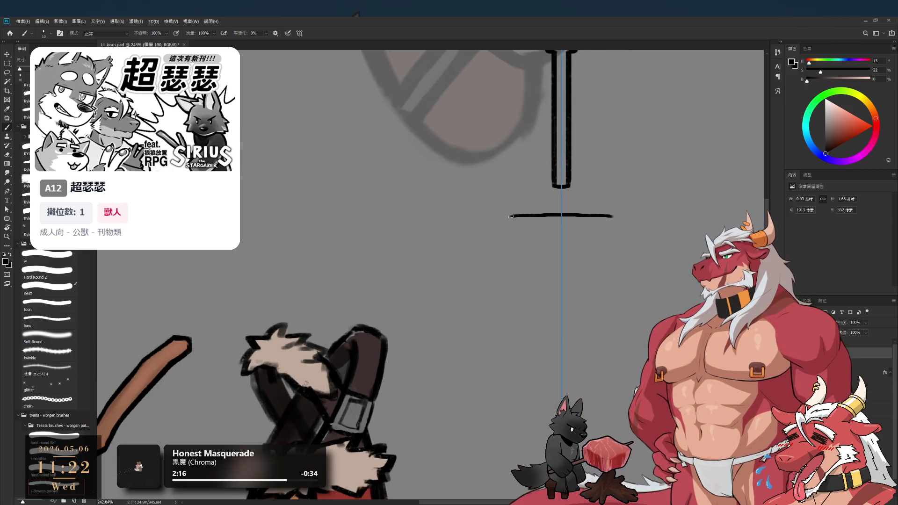
pyautogui.moveTo(510, 217); pyautogui.dragTo(515, 279)
pyautogui.hotkey('ctrl', 'z')
pyautogui.moveTo(510, 222); pyautogui.dragTo(538, 324)
pyautogui.hotkey('ctrl', 'z')
pyautogui.hotkey('ctrl', 'z')
pyautogui.moveTo(510, 218)
pyautogui.mouseDown()
pyautogui.moveTo(520, 304)
pyautogui.moveTo(560, 349)
pyautogui.mouseUp()
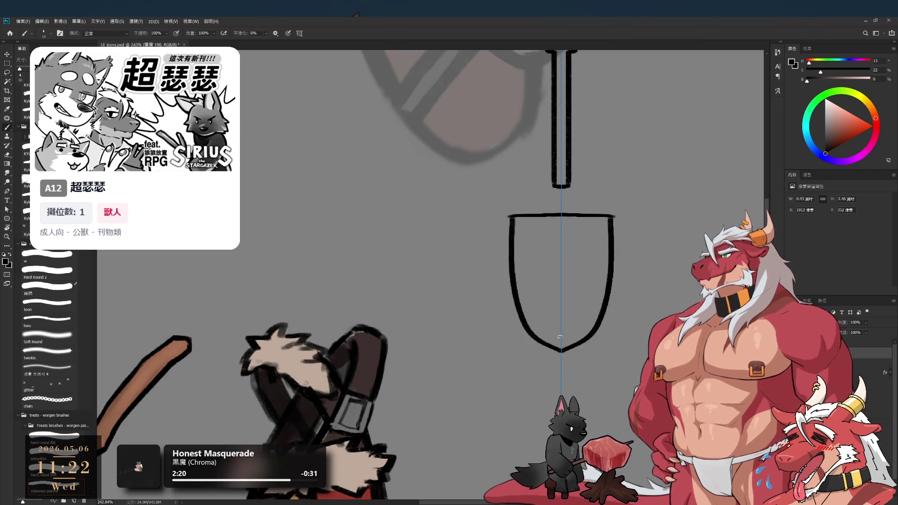
# Thicken the shield outline's bottom tip with the brush
pyautogui.press('e')
pyautogui.press('b')
pyautogui.moveTo(571, 349)
pyautogui.mouseDown()
pyautogui.moveTo(558, 347)
pyautogui.moveTo(467, 402)
pyautogui.moveTo(344, 395)
pyautogui.mouseUp()
pyautogui.press('r')
pyautogui.scroll(2, 556, 255)
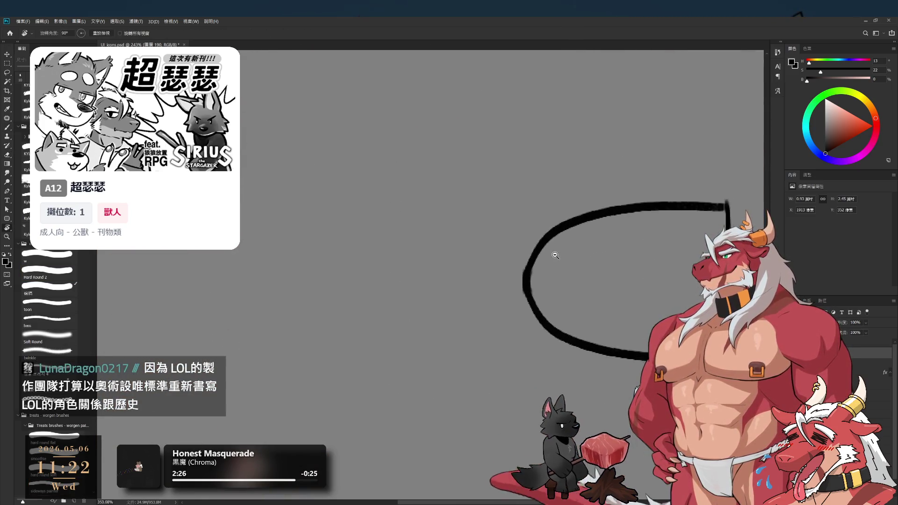
pyautogui.scroll(2, 555, 255)
pyautogui.press('e')
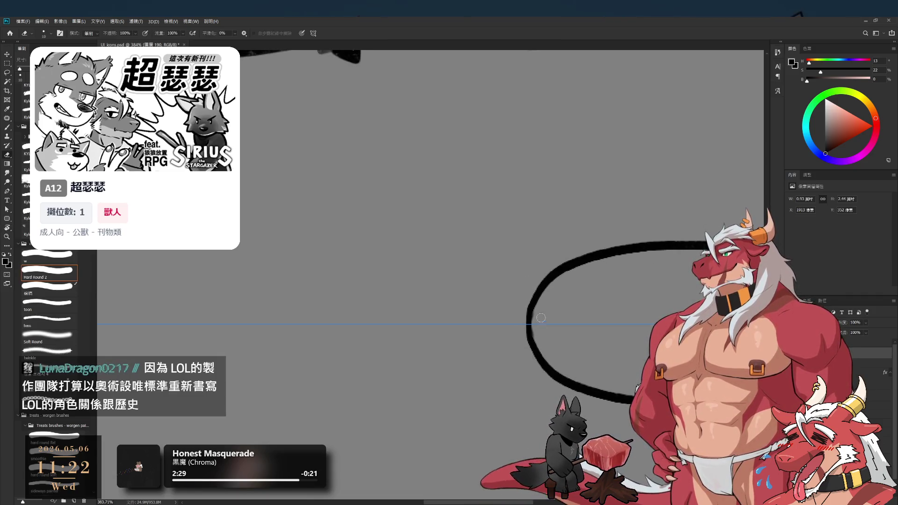
pyautogui.press('b')
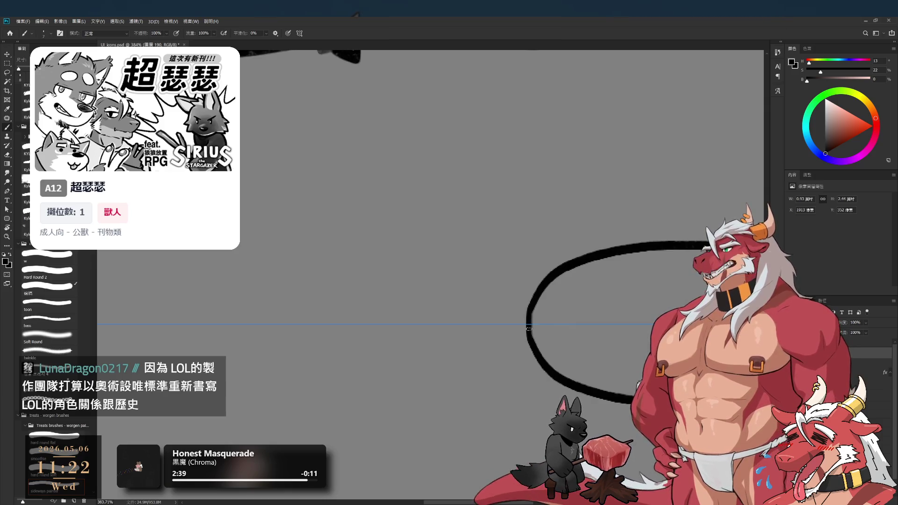
# Thicken the shield's straight top edge in a view turned 90°, then reset the view upright
pyautogui.press('r')
pyautogui.moveTo(533, 305)
pyautogui.mouseDown()
pyautogui.moveTo(518, 66)
pyautogui.moveTo(522, 341)
pyautogui.moveTo(531, 335)
pyautogui.moveTo(510, 314)
pyautogui.mouseUp()
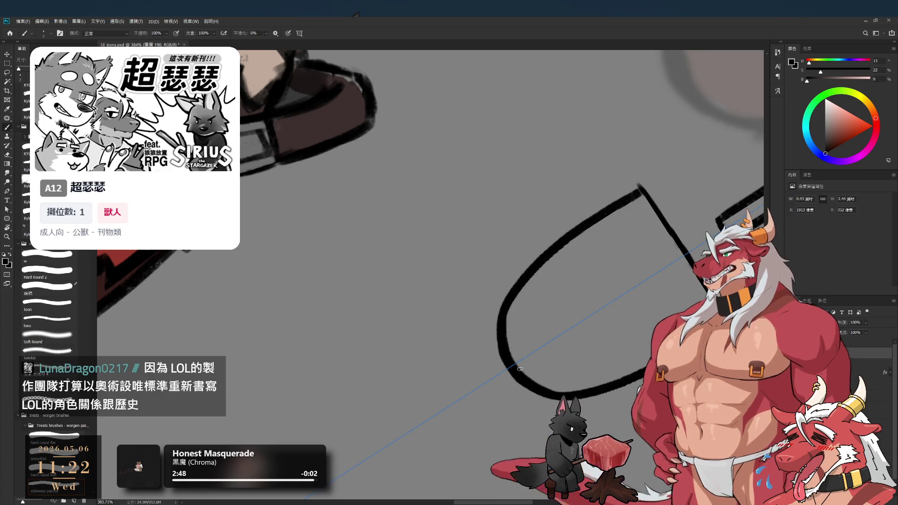
pyautogui.press('r')
pyautogui.moveTo(561, 340)
pyautogui.mouseDown()
pyautogui.moveTo(514, 308)
pyautogui.moveTo(500, 311)
pyautogui.moveTo(524, 394)
pyautogui.mouseUp()
pyautogui.press('e')
pyautogui.press('r')
pyautogui.moveTo(642, 213)
pyautogui.mouseDown()
pyautogui.moveTo(608, 327)
pyautogui.moveTo(585, 337)
pyautogui.moveTo(621, 214)
pyautogui.mouseUp()
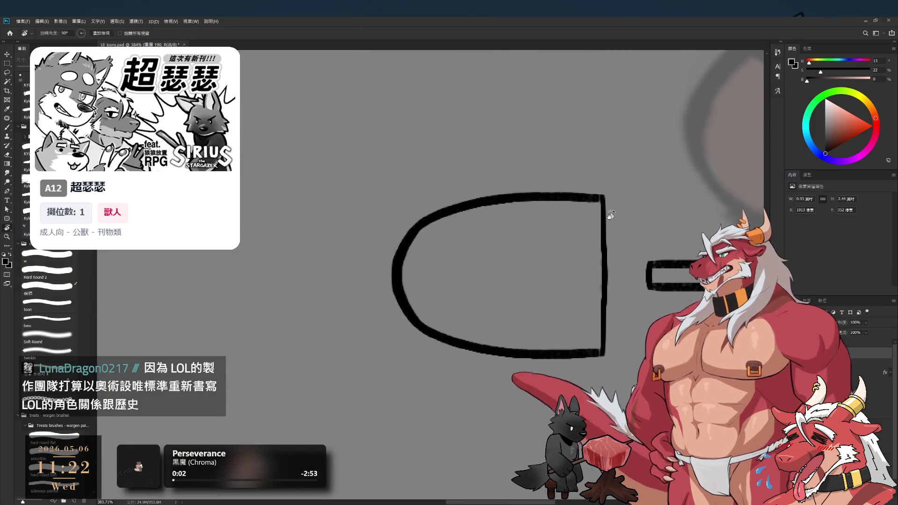
pyautogui.press('b')
pyautogui.moveTo(602, 206)
pyautogui.mouseDown()
pyautogui.moveTo(600, 348)
pyautogui.moveTo(599, 226)
pyautogui.mouseUp()
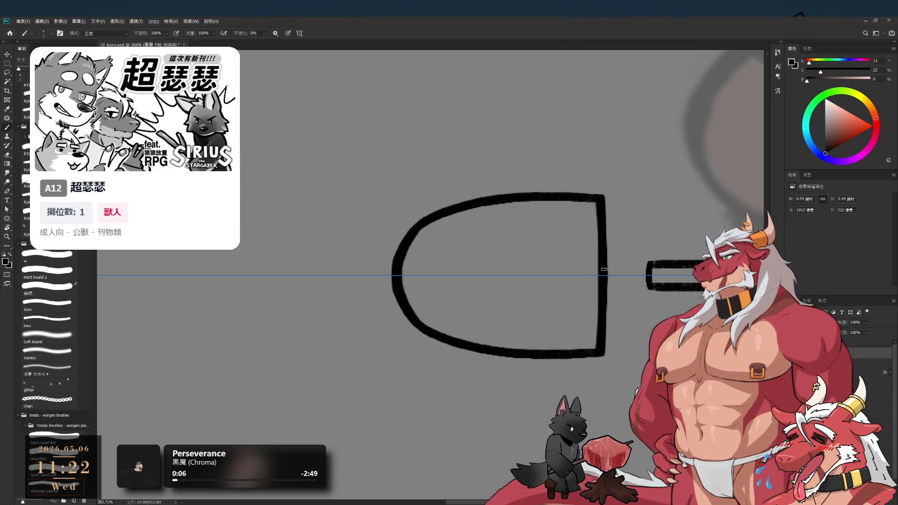
pyautogui.scroll(-6, 597, 273)
pyautogui.press('r')
pyautogui.moveTo(597, 276)
pyautogui.mouseDown()
pyautogui.moveTo(562, 327)
pyautogui.moveTo(580, 324)
pyautogui.mouseUp()
pyautogui.press('Escape')
pyautogui.scroll(5, 563, 318)
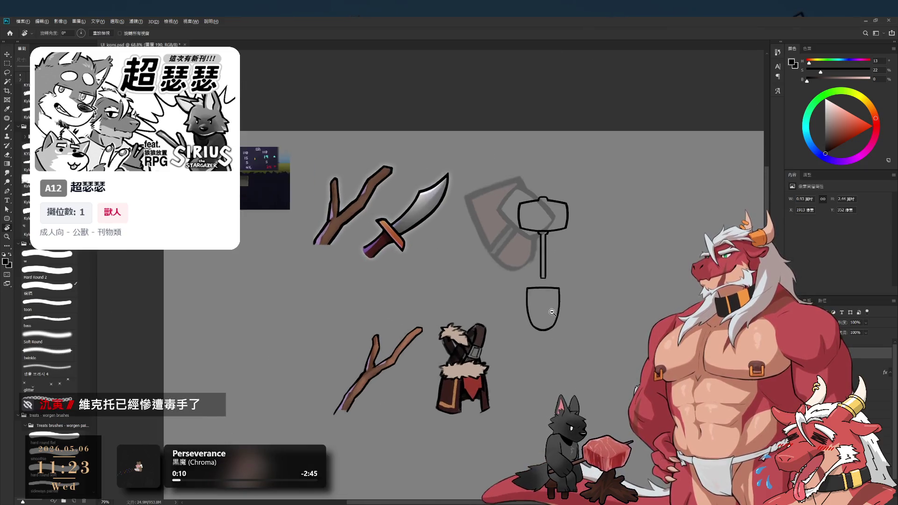
# Lasso the shield outline, scale it to about 140% and nudge it into place
pyautogui.press('l')
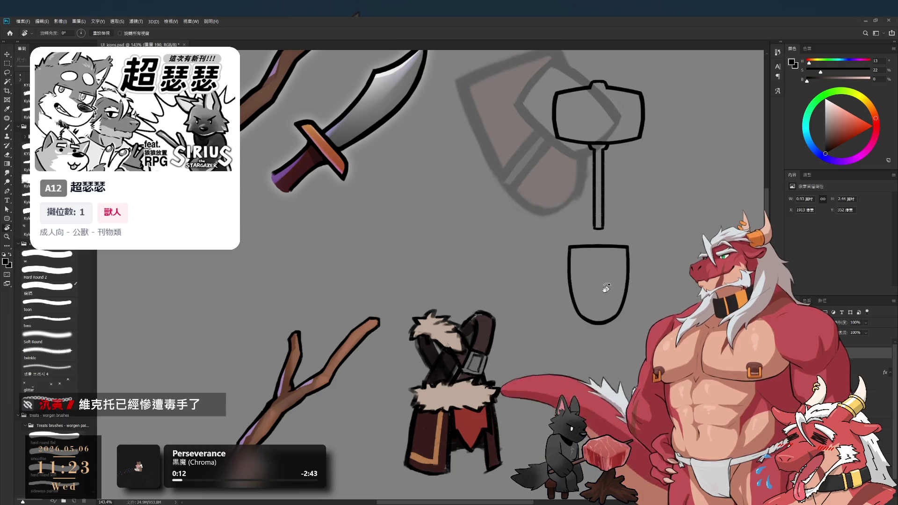
pyautogui.moveTo(564, 233)
pyautogui.mouseDown()
pyautogui.moveTo(669, 337)
pyautogui.moveTo(566, 369)
pyautogui.moveTo(559, 236)
pyautogui.mouseUp()
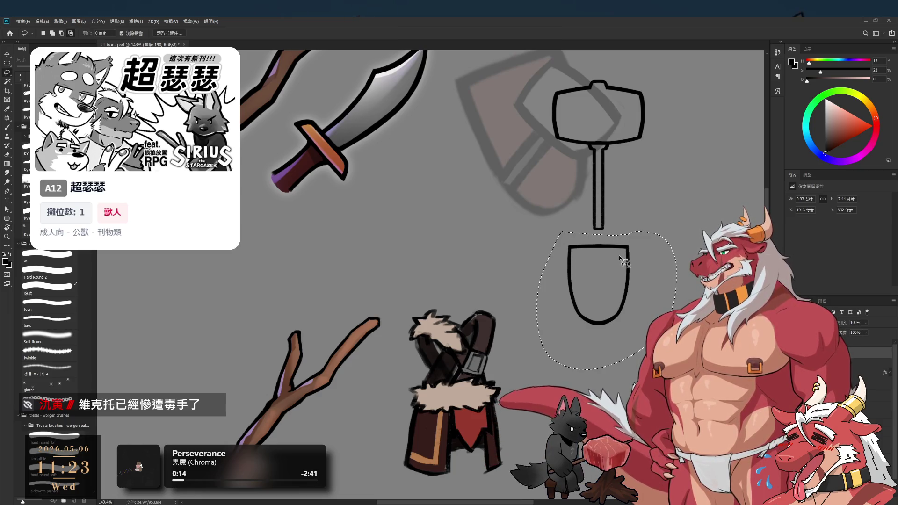
pyautogui.hotkey('ctrl', 't')
pyautogui.moveTo(606, 370); pyautogui.dragTo(604, 427)
pyautogui.moveTo(604, 335); pyautogui.dragTo(611, 327)
pyautogui.scroll(3, 610, 247)
pyautogui.moveTo(609, 234); pyautogui.dragTo(602, 245)
pyautogui.press('Return')
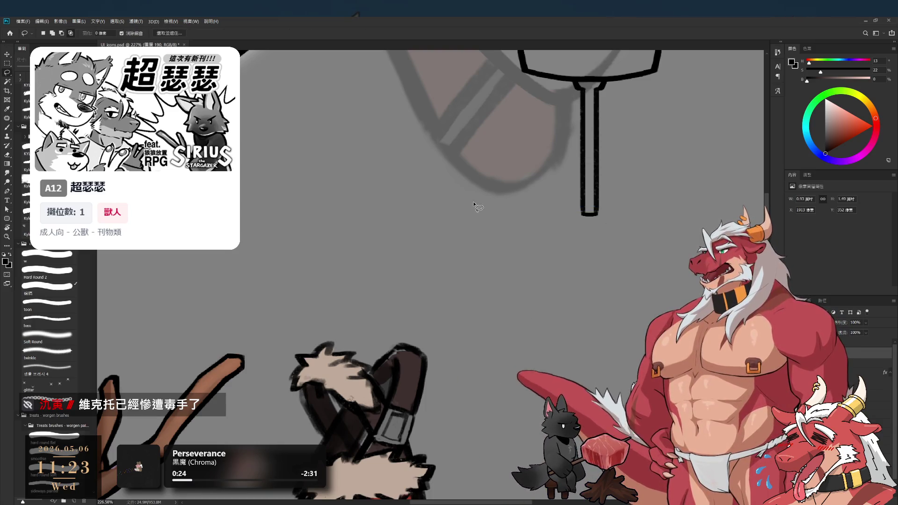
pyautogui.hotkey('ctrl', 'd')
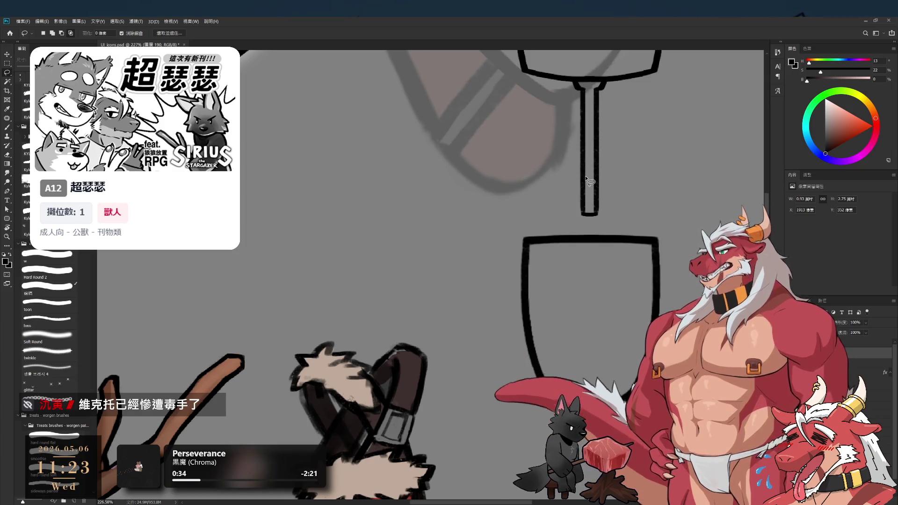
# Add a vertical guide through the hammer to check alignment, then hide it
pyautogui.scroll(-5, 552, 224)
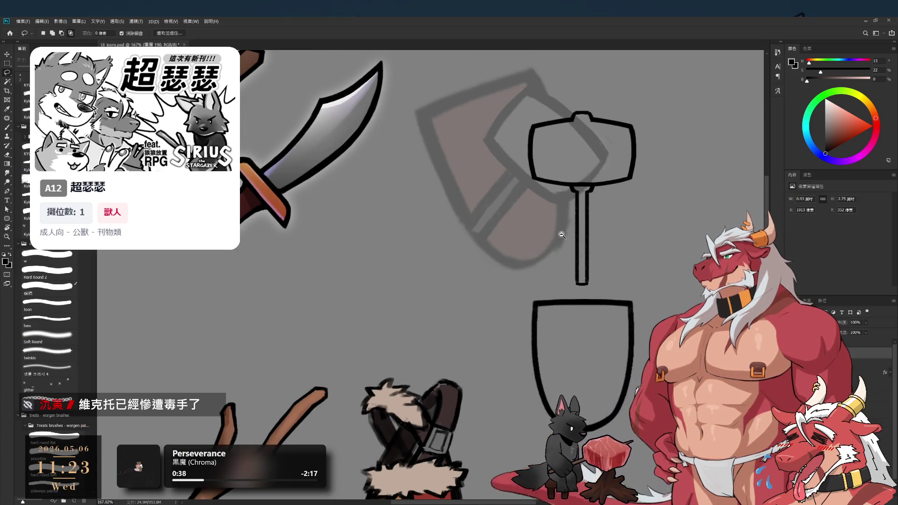
pyautogui.scroll(-3, 571, 261)
pyautogui.scroll(3, 568, 272)
pyautogui.scroll(-2, 575, 299)
pyautogui.scroll(2, 568, 330)
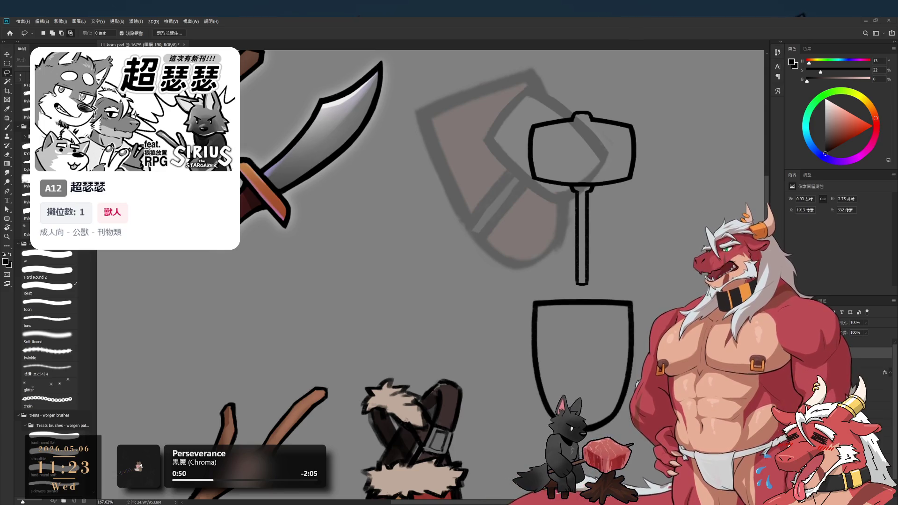
pyautogui.scroll(-1, 580, 293)
pyautogui.moveTo(580, 293); pyautogui.dragTo(581, 293)
pyautogui.press('b')
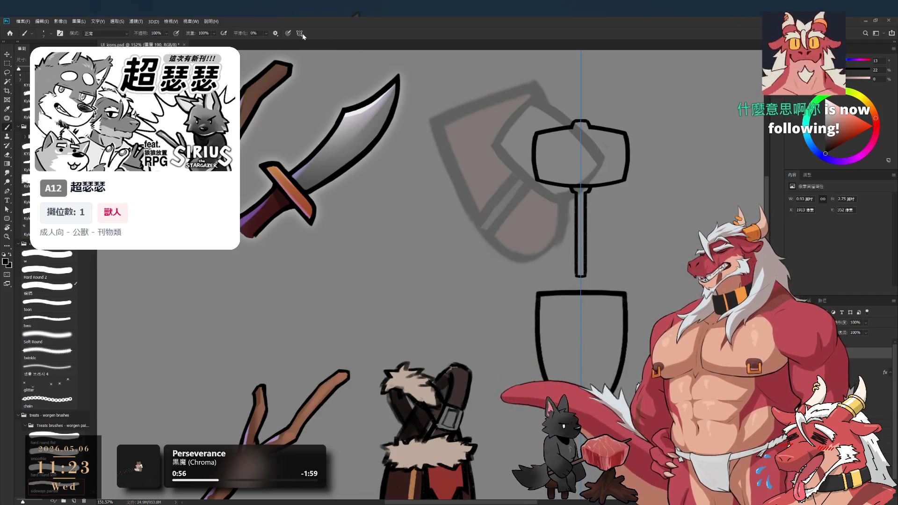
pyautogui.hotkey('ctrl', 'h')
# Lasso the shield outline and copy it onto its own layer with Ctrl+J
pyautogui.press('l')
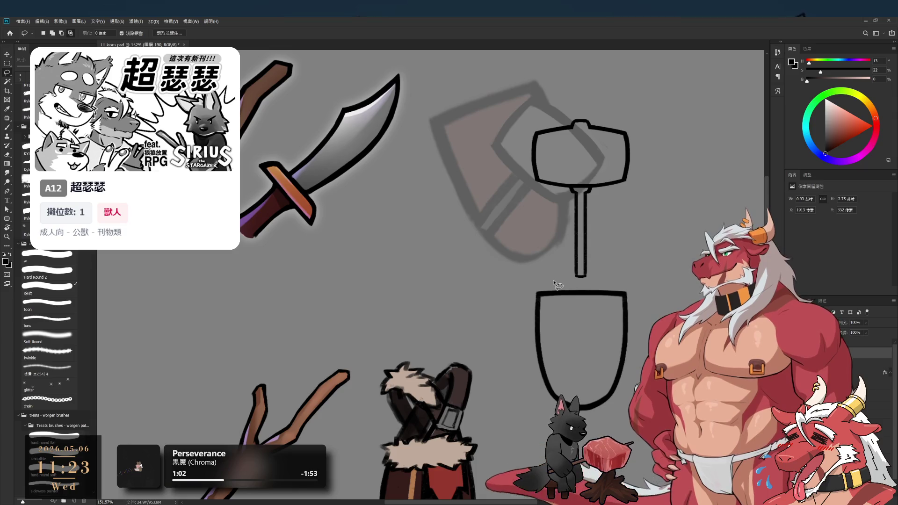
pyautogui.moveTo(549, 281); pyautogui.dragTo(542, 284)
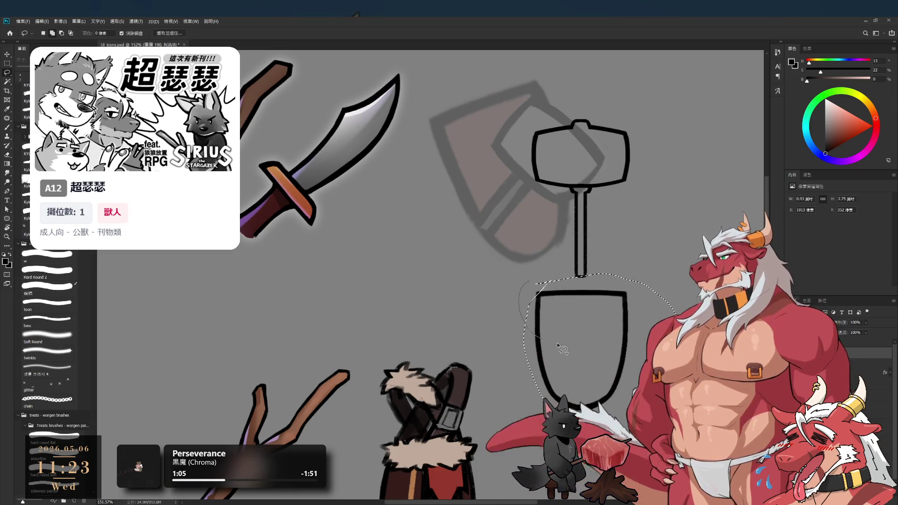
pyautogui.hotkey('ctrl', 'j')
# Tilt the shield layer about -18°, make it taller and narrower, and place it over the brown sketch
pyautogui.hotkey('ctrl', 't')
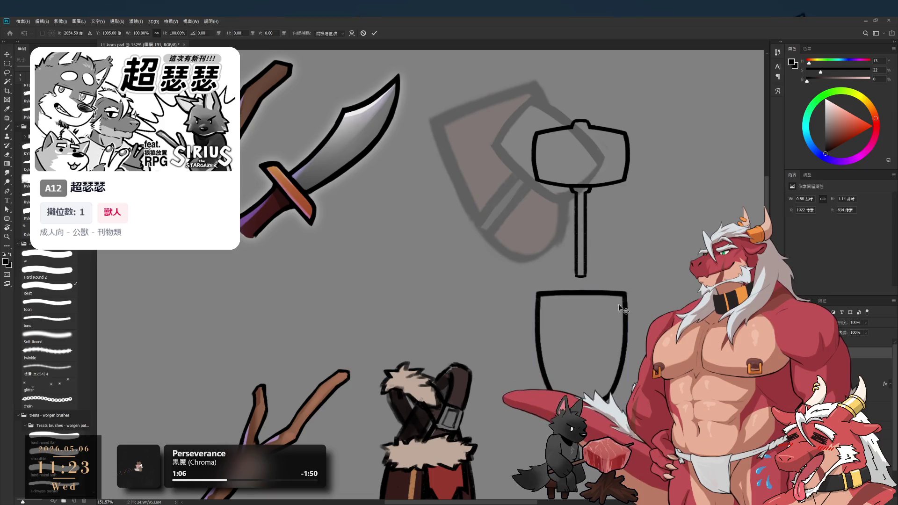
pyautogui.moveTo(617, 304)
pyautogui.mouseDown()
pyautogui.moveTo(540, 271)
pyautogui.moveTo(498, 173)
pyautogui.moveTo(496, 139)
pyautogui.moveTo(534, 156)
pyautogui.mouseUp()
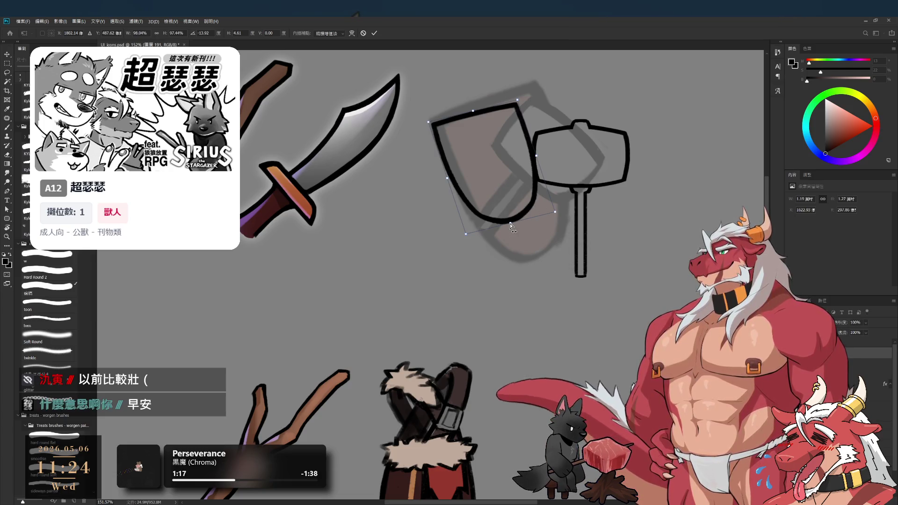
pyautogui.moveTo(510, 225)
pyautogui.mouseDown()
pyautogui.moveTo(514, 232)
pyautogui.moveTo(524, 211)
pyautogui.moveTo(519, 274)
pyautogui.mouseUp()
pyautogui.moveTo(556, 185); pyautogui.dragTo(538, 198)
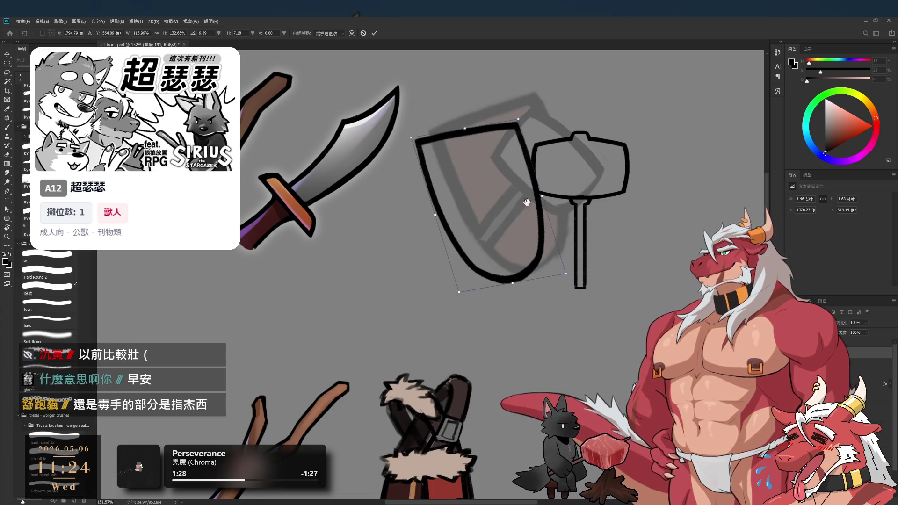
pyautogui.scroll(-2, 496, 219)
pyautogui.moveTo(464, 242)
pyautogui.mouseDown()
pyautogui.moveTo(490, 229)
pyautogui.moveTo(481, 232)
pyautogui.mouseUp()
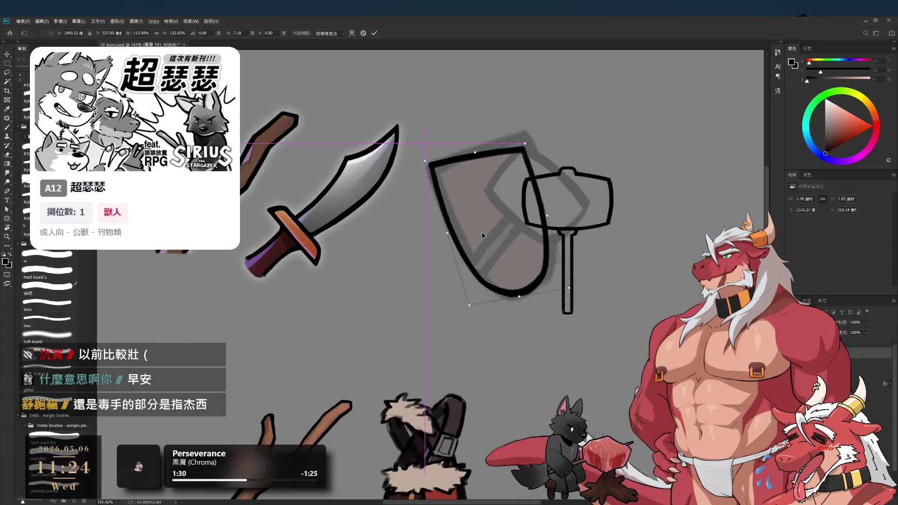
pyautogui.moveTo(519, 295); pyautogui.dragTo(522, 299)
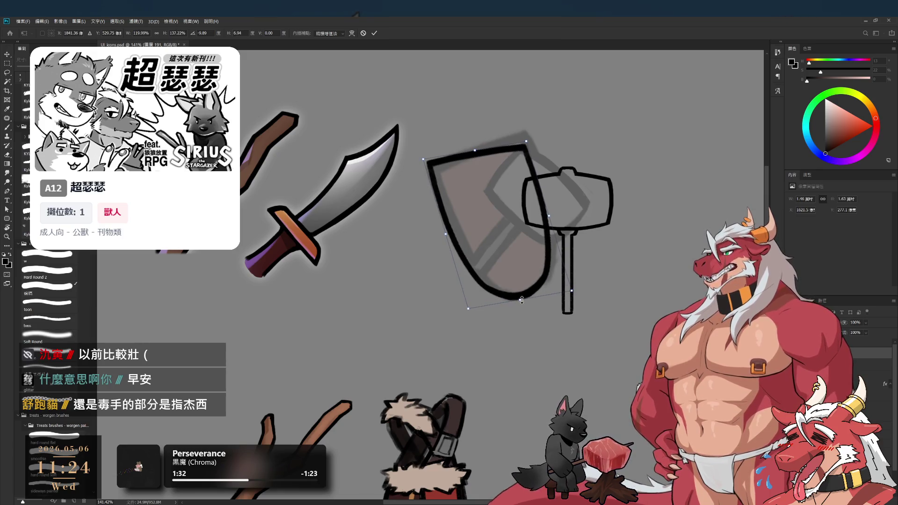
pyautogui.press('Return')
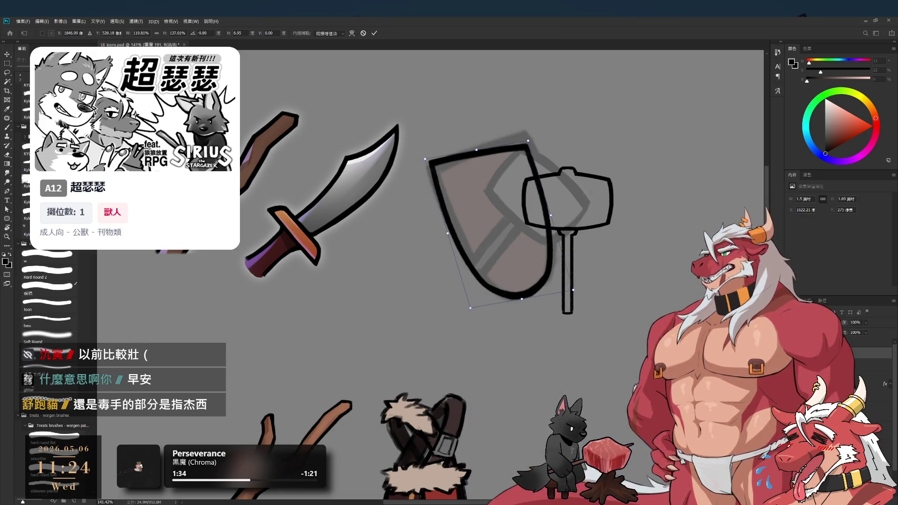
pyautogui.press('l')
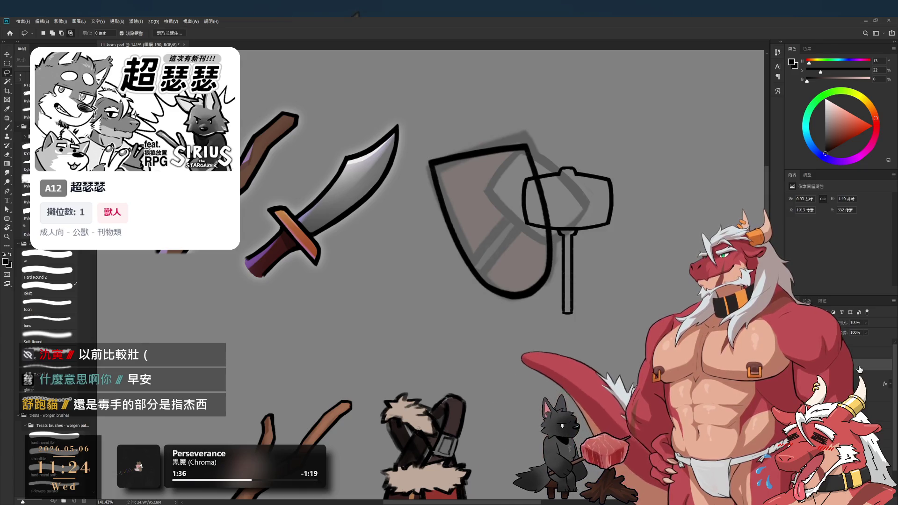
pyautogui.hotkey('ctrl', 't')
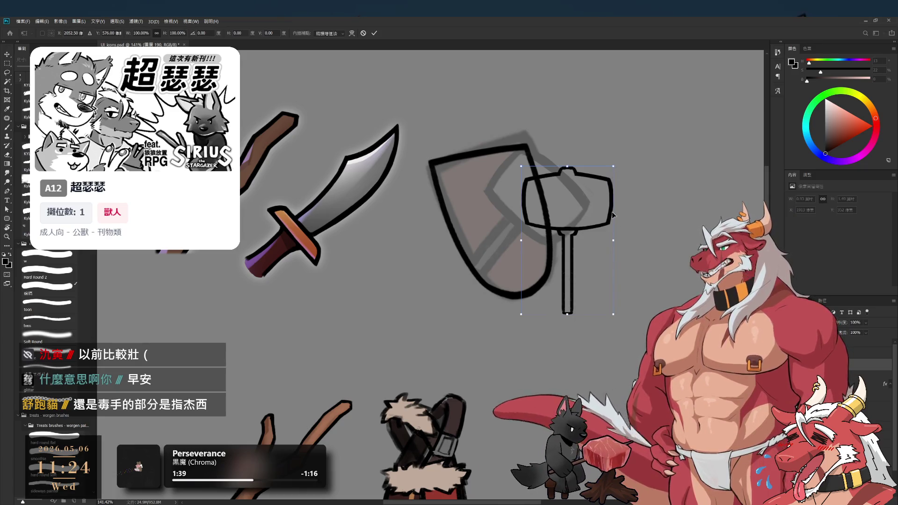
# Rotate the hammer outline about 37°, enlarge it to ~111%, and lay it diagonally over the shield
pyautogui.moveTo(575, 241); pyautogui.dragTo(533, 241)
pyautogui.moveTo(604, 281)
pyautogui.mouseDown()
pyautogui.moveTo(585, 299)
pyautogui.moveTo(594, 308)
pyautogui.mouseUp()
pyautogui.moveTo(557, 221)
pyautogui.mouseDown()
pyautogui.moveTo(548, 214)
pyautogui.moveTo(526, 226)
pyautogui.mouseUp()
pyautogui.moveTo(544, 194)
pyautogui.mouseDown()
pyautogui.moveTo(556, 190)
pyautogui.moveTo(555, 209)
pyautogui.moveTo(557, 201)
pyautogui.mouseUp()
pyautogui.moveTo(590, 176); pyautogui.dragTo(588, 175)
pyautogui.moveTo(551, 224); pyautogui.dragTo(542, 208)
pyautogui.moveTo(538, 209); pyautogui.dragTo(547, 195)
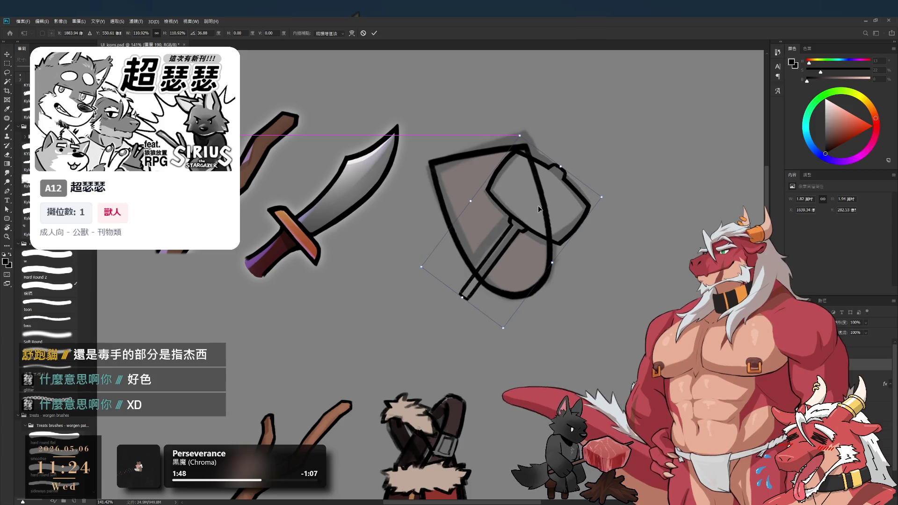
pyautogui.press('Return')
# Select group 36 and add a new empty layer above it
pyautogui.press('l')
pyautogui.moveTo(506, 238); pyautogui.dragTo(544, 275)
pyautogui.click(873, 403)
pyautogui.hotkey('ctrl', 'shift', 'alt', 'n')
# On empty layer 192, choose a saturated brown paint colour and enlarge the brush to 50
pyautogui.press('b')
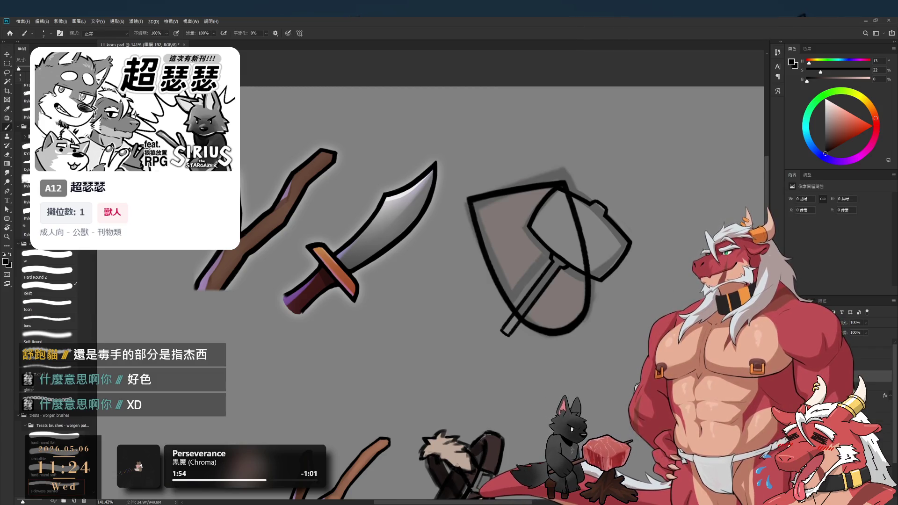
pyautogui.keyDown('ctrl'); pyautogui.click(609, 299); pyautogui.keyUp('ctrl')
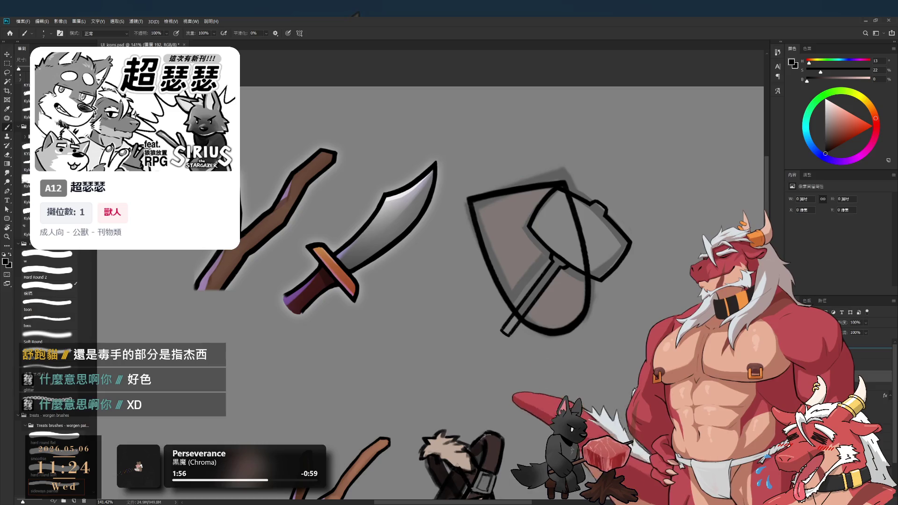
pyautogui.scroll(2, 513, 295)
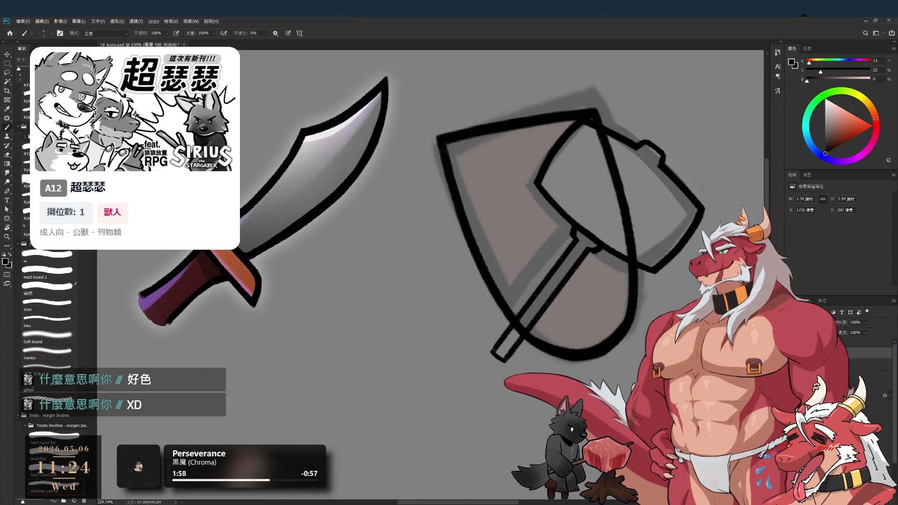
pyautogui.click(874, 377)
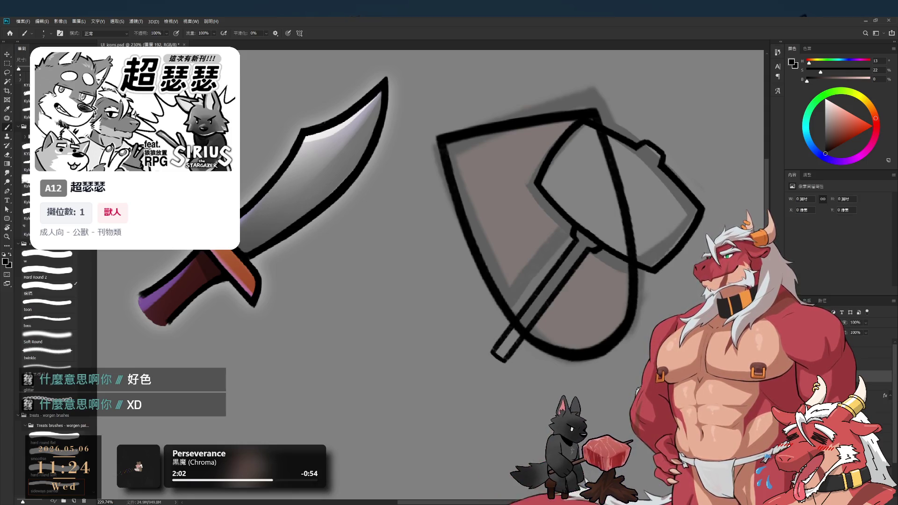
pyautogui.moveTo(831, 135); pyautogui.dragTo(821, 115)
pyautogui.press(']')
pyautogui.press(']')
pyautogui.press(']')
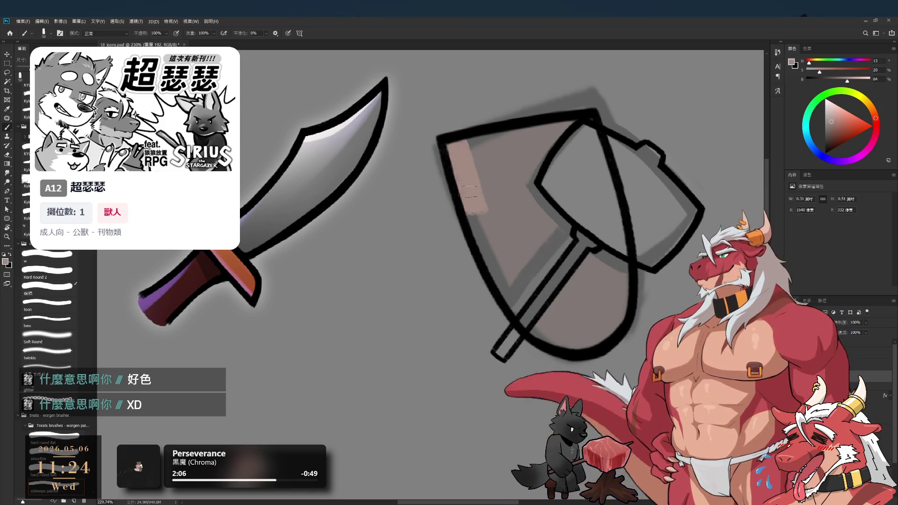
pyautogui.click(841, 122)
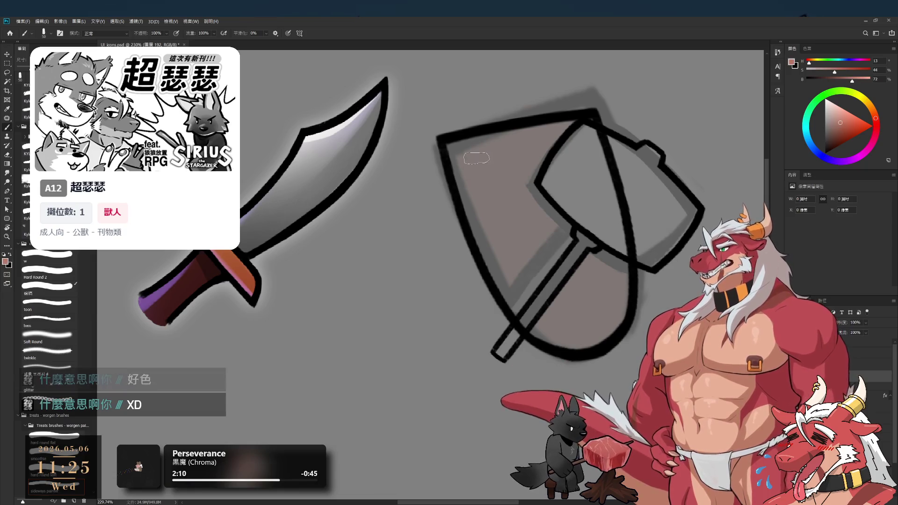
# Test brown strokes in the shield, settle on a darker brown, and paint the shield interior
pyautogui.moveTo(460, 150); pyautogui.dragTo(470, 199)
pyautogui.hotkey('ctrl', 'z')
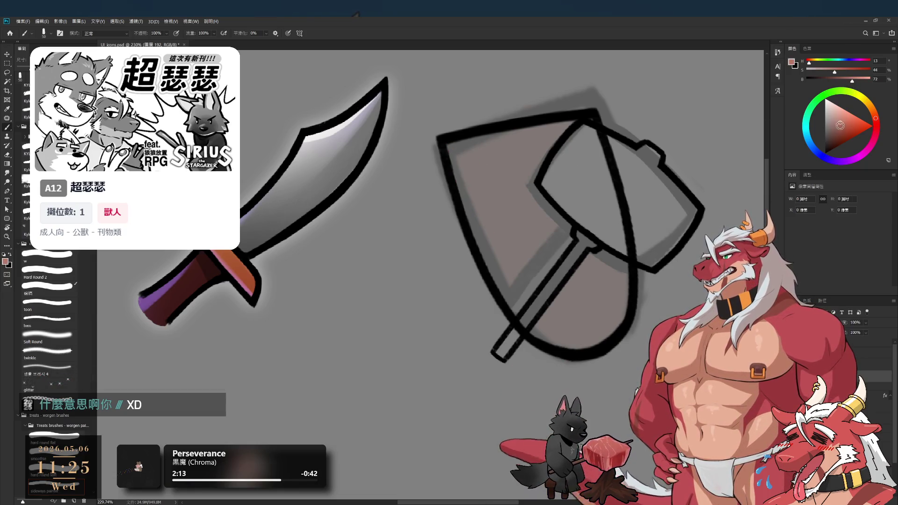
pyautogui.click(833, 124)
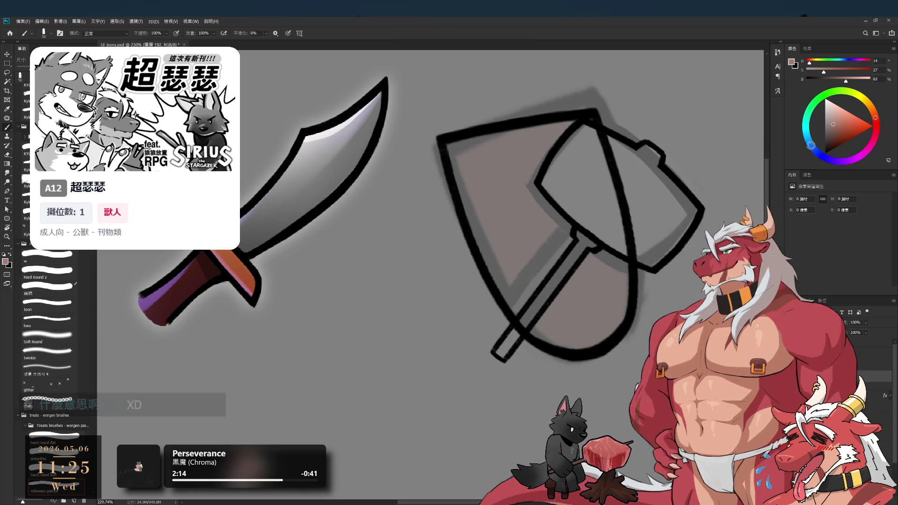
pyautogui.moveTo(479, 152); pyautogui.dragTo(461, 220)
pyautogui.hotkey('ctrl', 'z')
pyautogui.click(831, 131)
pyautogui.moveTo(477, 150); pyautogui.dragTo(485, 189)
pyautogui.moveTo(464, 160)
pyautogui.mouseDown()
pyautogui.moveTo(526, 306)
pyautogui.moveTo(557, 333)
pyautogui.moveTo(531, 307)
pyautogui.moveTo(505, 173)
pyautogui.moveTo(519, 148)
pyautogui.moveTo(573, 122)
pyautogui.moveTo(608, 234)
pyautogui.moveTo(596, 248)
pyautogui.moveTo(538, 234)
pyautogui.moveTo(613, 276)
pyautogui.moveTo(591, 291)
pyautogui.moveTo(582, 315)
pyautogui.moveTo(583, 333)
pyautogui.moveTo(598, 333)
pyautogui.mouseUp()
# Enlarge the brush to 70, sample a canvas colour, and add a new layer for the hammer head
pyautogui.press(']')
pyautogui.press('i')
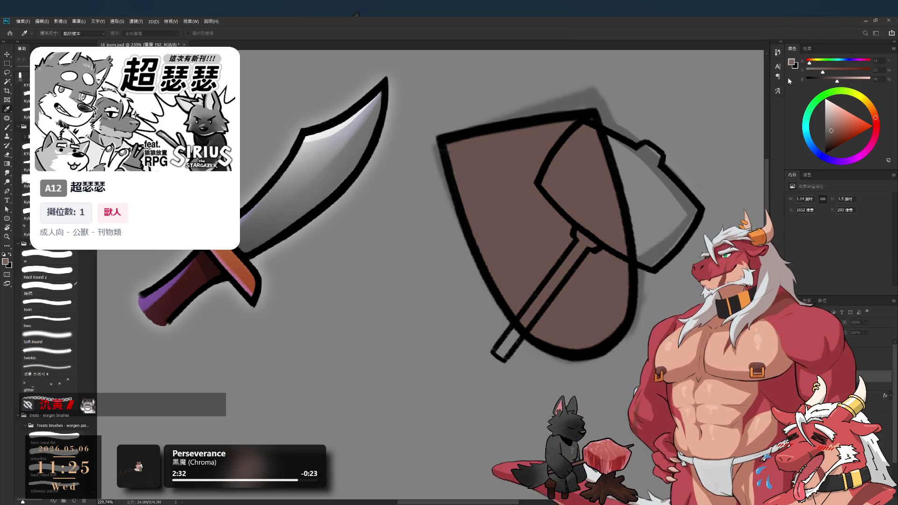
pyautogui.press('b')
pyautogui.scroll(-2, 597, 261)
pyautogui.hotkey('ctrl', 'shift', 'alt', 'n')
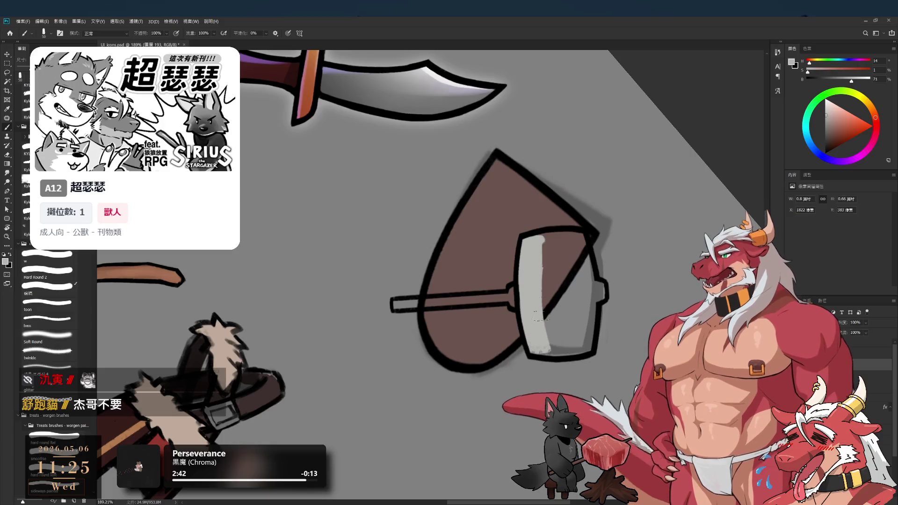
# Sample the hammer head's grey, darken it to brightness 44, and paint the head solid grey
pyautogui.press('[')
pyautogui.press('[')
pyautogui.click(844, 80)
pyautogui.moveTo(542, 236)
pyautogui.mouseDown()
pyautogui.moveTo(531, 283)
pyautogui.moveTo(535, 348)
pyautogui.mouseUp()
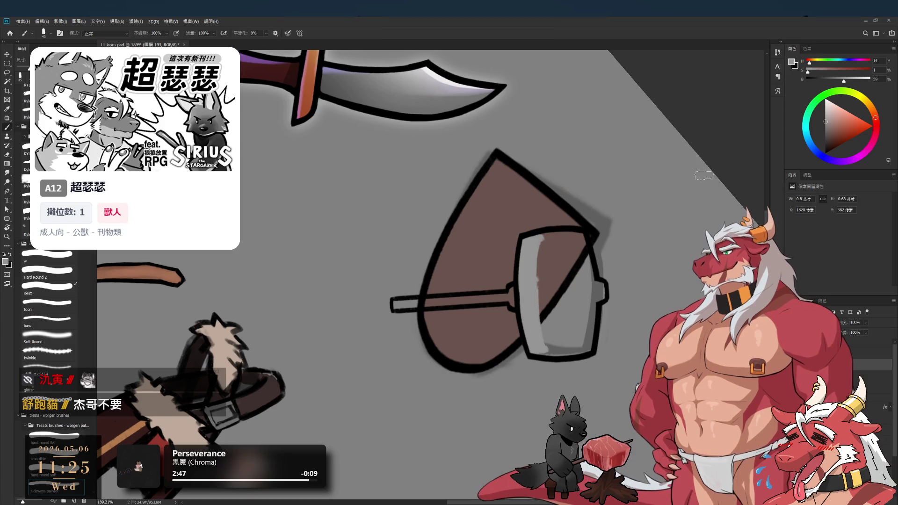
pyautogui.click(836, 80)
pyautogui.click(834, 81)
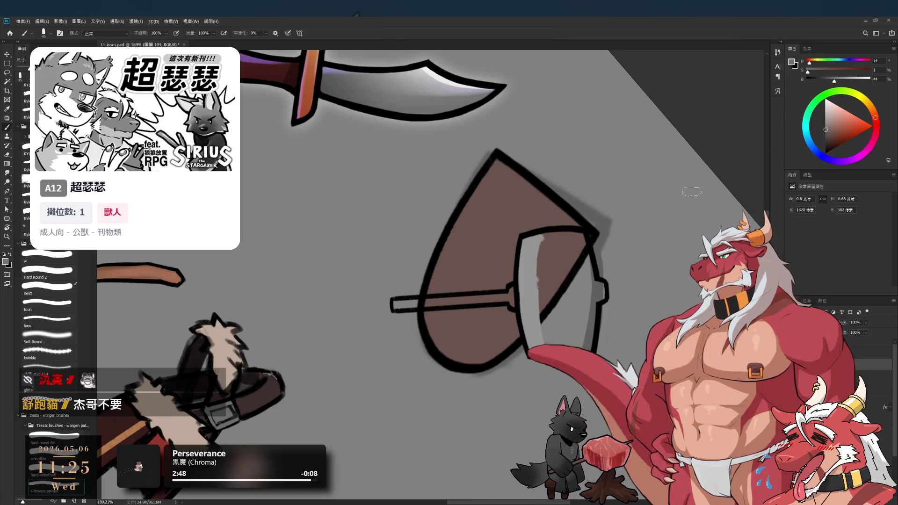
pyautogui.moveTo(537, 236); pyautogui.dragTo(528, 290)
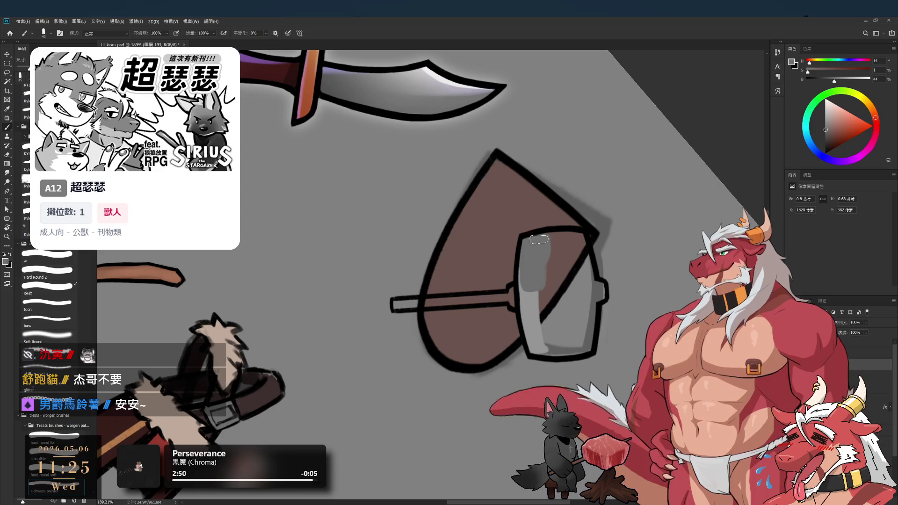
pyautogui.moveTo(540, 240)
pyautogui.mouseDown()
pyautogui.moveTo(539, 344)
pyautogui.moveTo(560, 340)
pyautogui.moveTo(570, 256)
pyautogui.moveTo(580, 349)
pyautogui.moveTo(587, 245)
pyautogui.mouseUp()
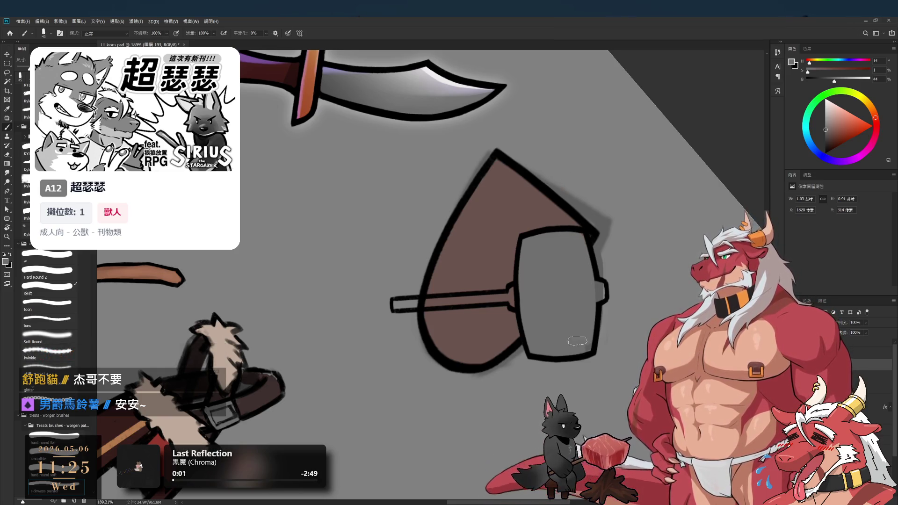
pyautogui.press('r')
pyautogui.moveTo(588, 289)
pyautogui.mouseDown()
pyautogui.moveTo(590, 102)
pyautogui.moveTo(657, 206)
pyautogui.moveTo(665, 247)
pyautogui.mouseUp()
# Fill the hammer handle with a dark reddish-brown, down to its bottom end
pyautogui.press('b')
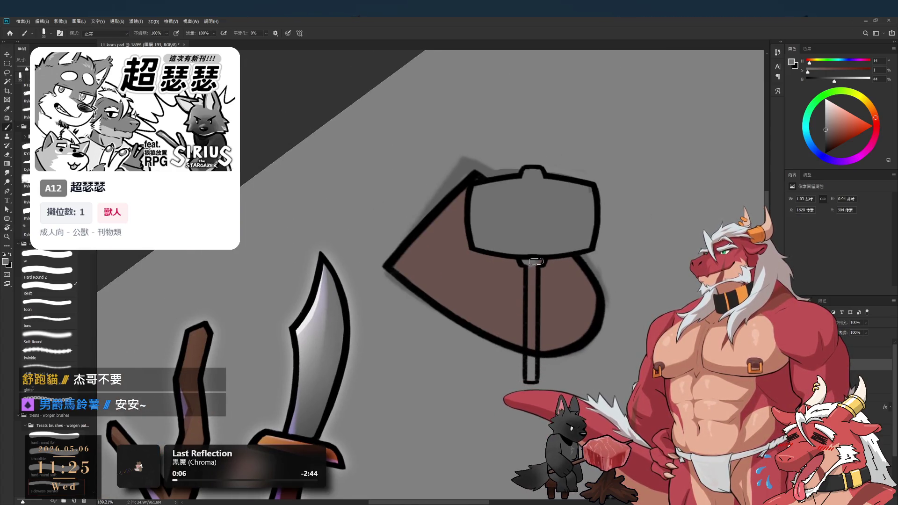
pyautogui.moveTo(826, 129); pyautogui.dragTo(835, 138)
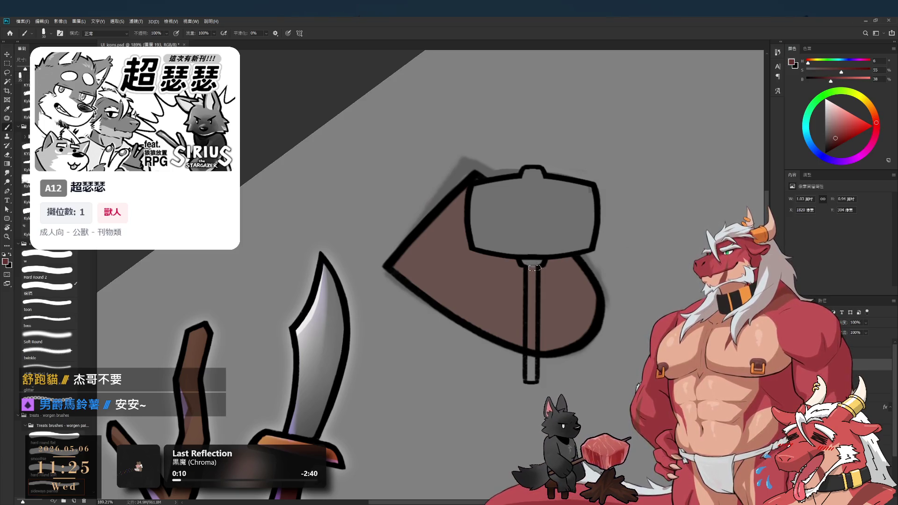
pyautogui.moveTo(533, 268); pyautogui.dragTo(531, 358)
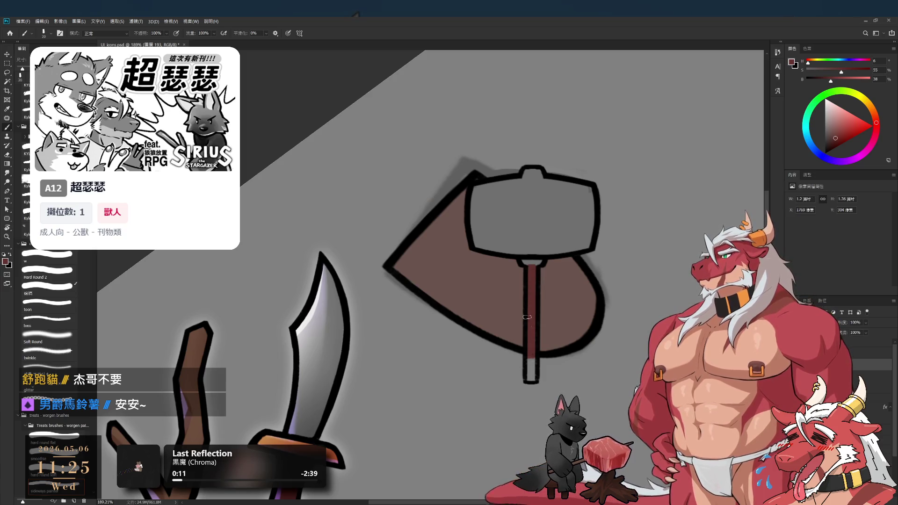
pyautogui.click(829, 139)
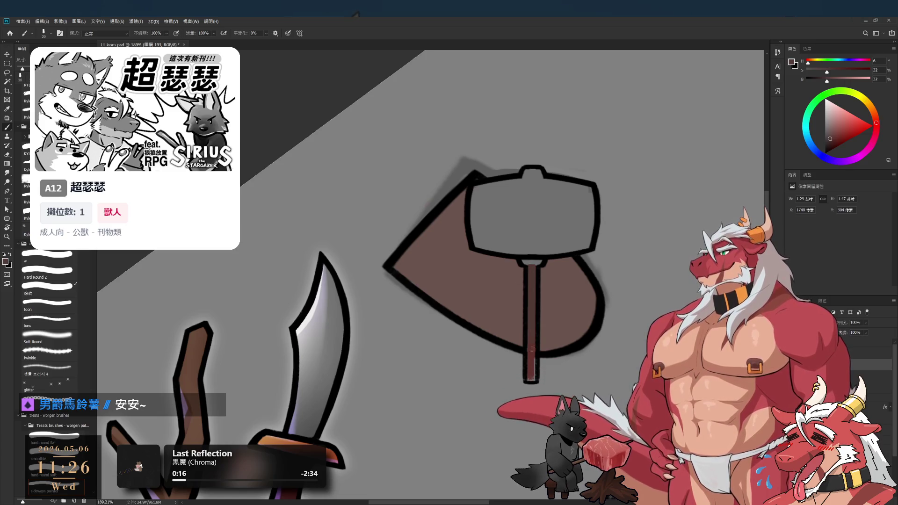
pyautogui.moveTo(530, 377); pyautogui.dragTo(532, 376)
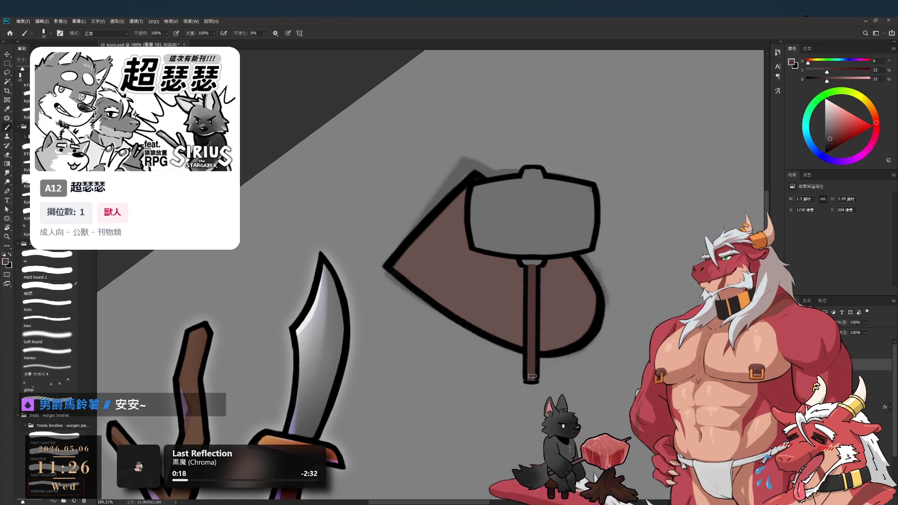
pyautogui.keyDown('alt'); pyautogui.click(528, 259); pyautogui.keyUp('alt')
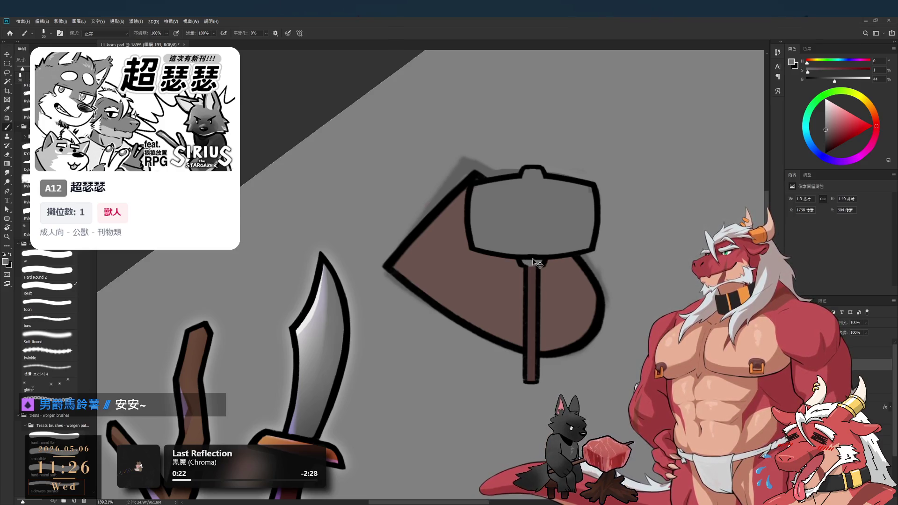
# Switch to the Eraser and return the view to a level, zoomed-out canvas
pyautogui.moveTo(537, 262)
pyautogui.mouseDown()
pyautogui.moveTo(493, 240)
pyautogui.moveTo(543, 245)
pyautogui.moveTo(541, 326)
pyautogui.mouseUp()
pyautogui.press('r')
pyautogui.press('e')
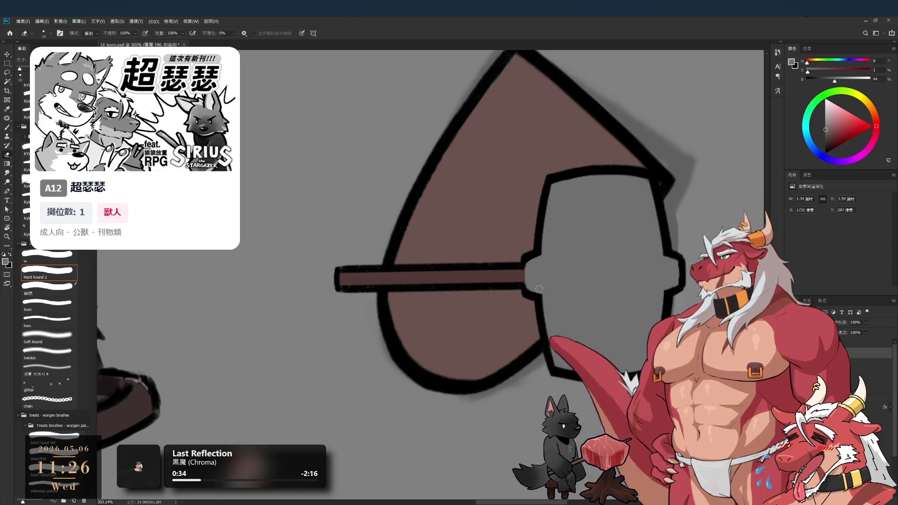
pyautogui.hotkey('ctrl', '0')
pyautogui.press('r')
pyautogui.moveTo(646, 262)
pyautogui.mouseDown()
pyautogui.moveTo(641, 201)
pyautogui.moveTo(582, 100)
pyautogui.mouseUp()
pyautogui.scroll(-2, 620, 248)
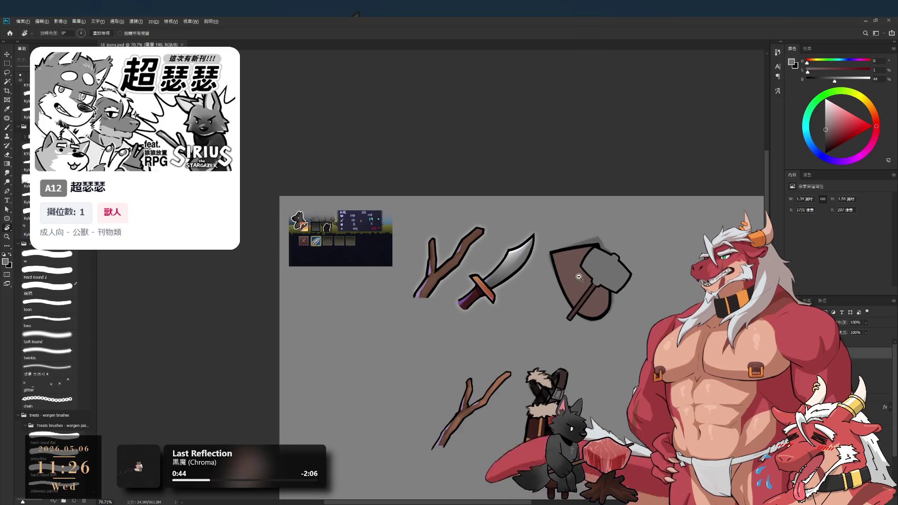
pyautogui.scroll(3, 578, 277)
pyautogui.scroll(-2, 572, 313)
pyautogui.scroll(2, 572, 313)
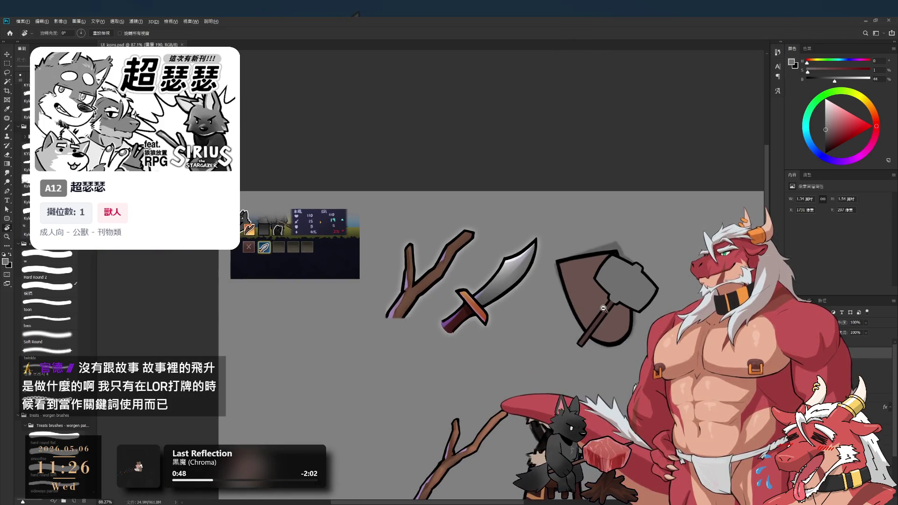
pyautogui.scroll(2, 604, 308)
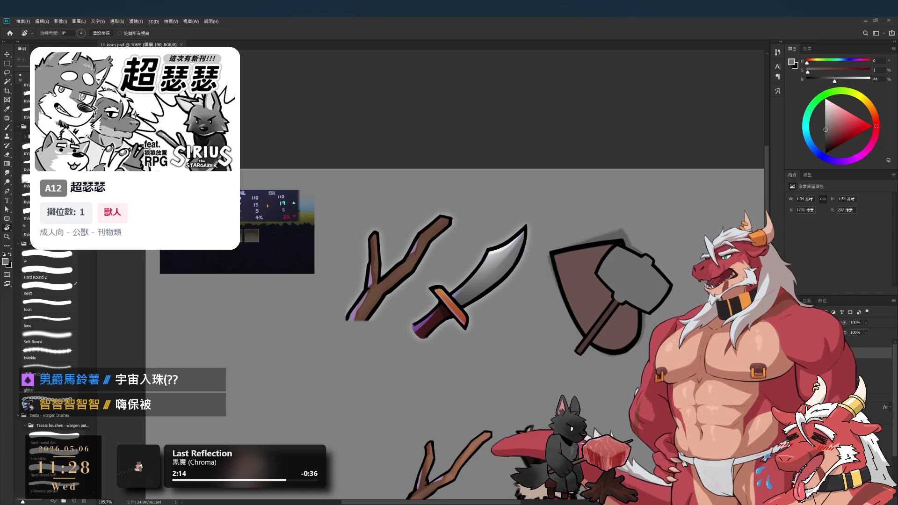
pyautogui.scroll(5, 552, 278)
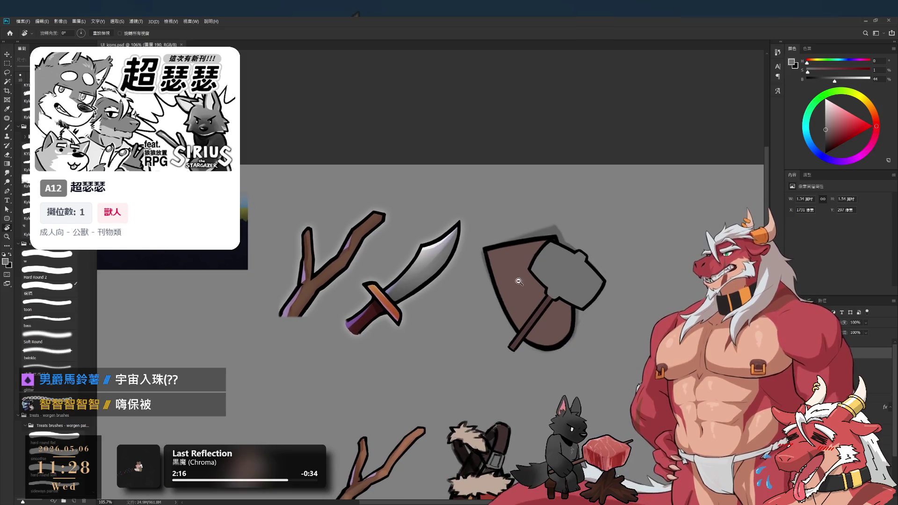
# Sample the brown and fill the shield layer with an even, darker brown using Alt+Backspace
pyautogui.scroll(-5, 554, 281)
pyautogui.scroll(5, 557, 285)
pyautogui.scroll(-1, 559, 288)
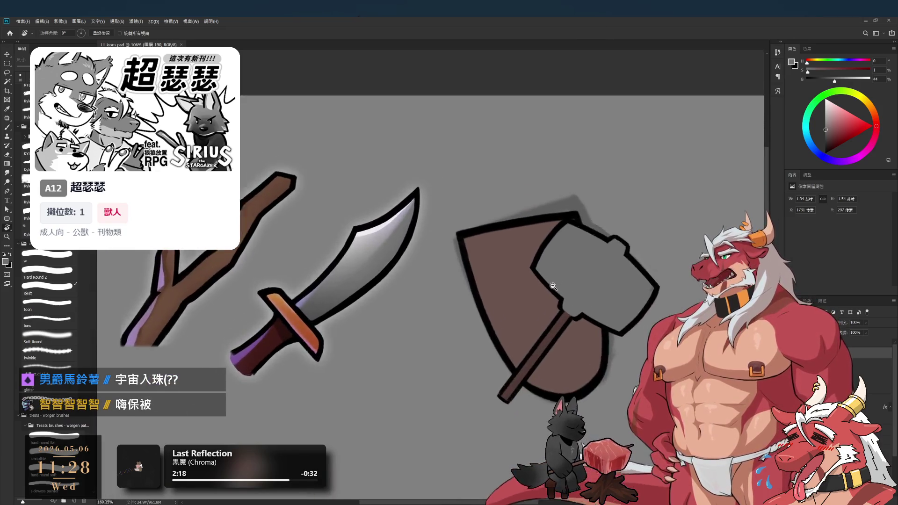
pyautogui.scroll(4, 562, 293)
pyautogui.scroll(-2, 561, 292)
pyautogui.scroll(-1, 556, 290)
pyautogui.press('i')
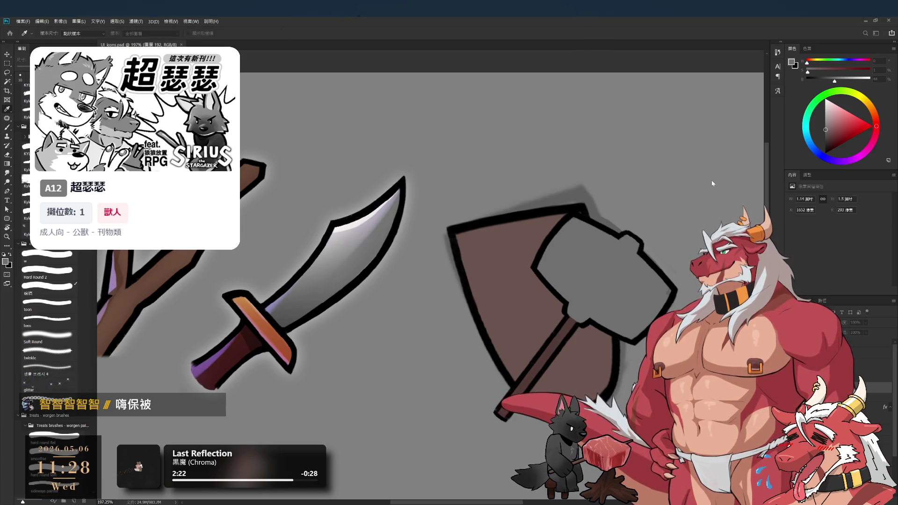
pyautogui.hotkey('alt', 'BackSpace')
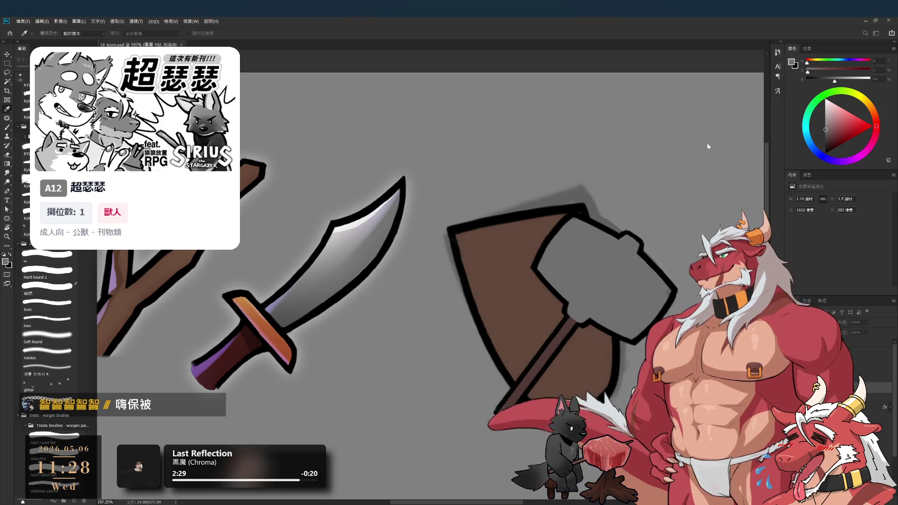
pyautogui.press('b')
# Free-transform the shield layer and move it up slightly
pyautogui.scroll(-3, 646, 157)
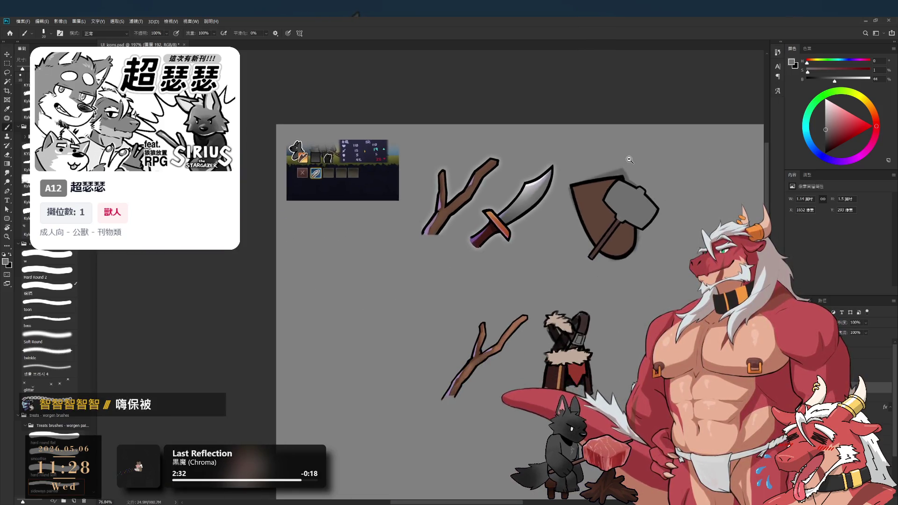
pyautogui.scroll(2, 636, 201)
pyautogui.scroll(-1, 636, 201)
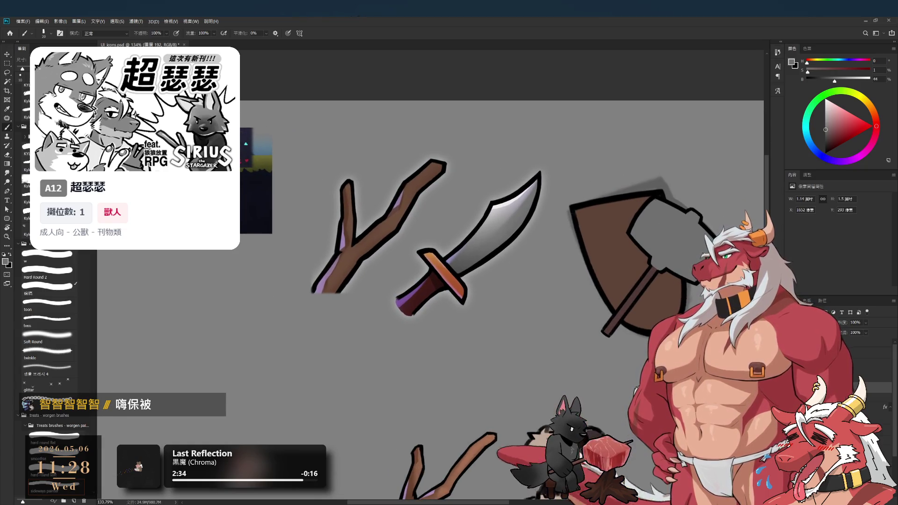
pyautogui.hotkey('ctrl', 't')
pyautogui.moveTo(640, 288); pyautogui.dragTo(641, 272)
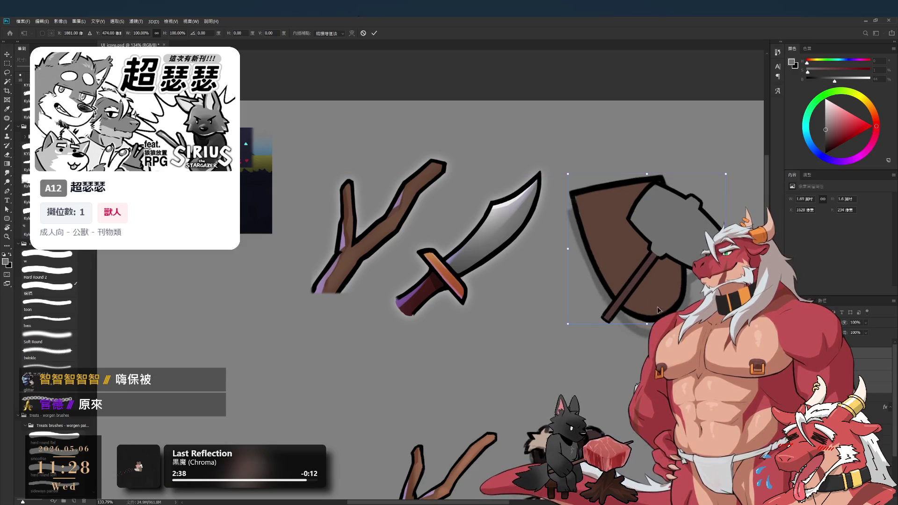
# Enlarge the shield slightly, then scale the hammer to 120%, tilt it about 1° and raise it
pyautogui.moveTo(653, 324); pyautogui.dragTo(650, 330)
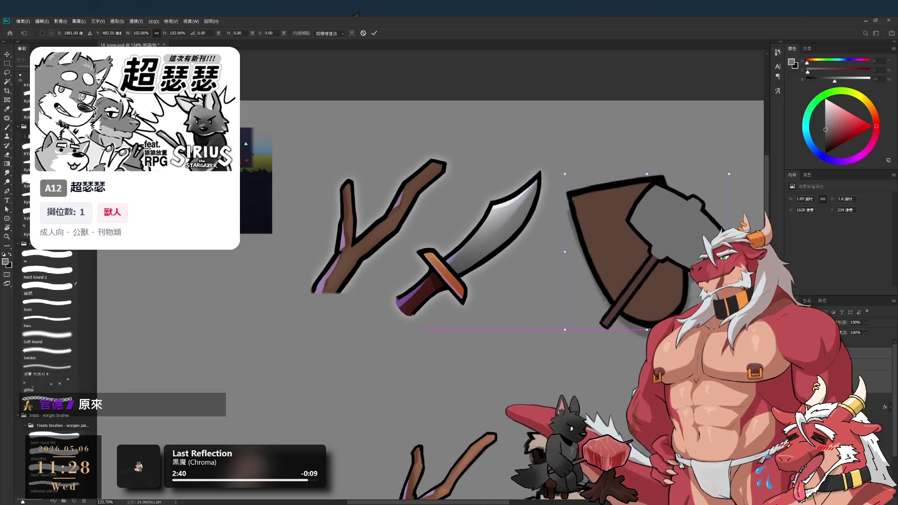
pyautogui.press('Return')
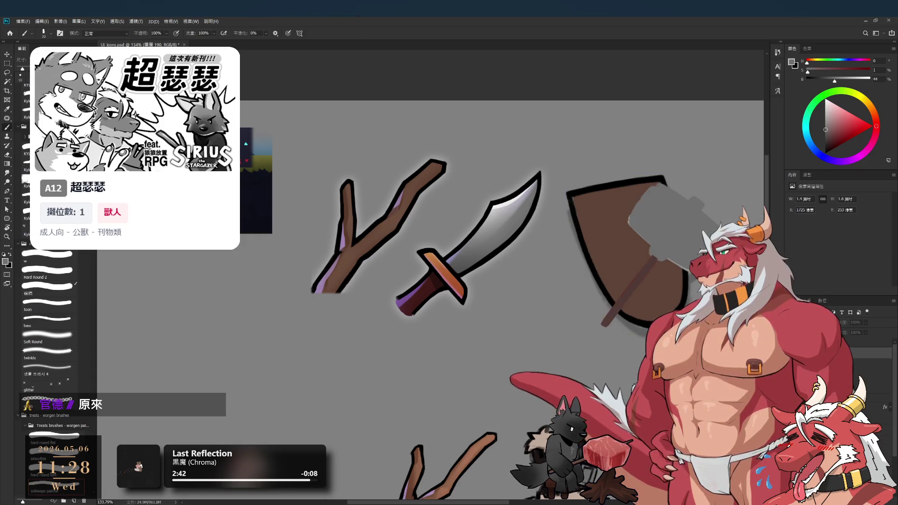
pyautogui.hotkey('ctrl', 't')
pyautogui.moveTo(598, 330); pyautogui.dragTo(576, 365)
pyautogui.moveTo(635, 266); pyautogui.dragTo(635, 266)
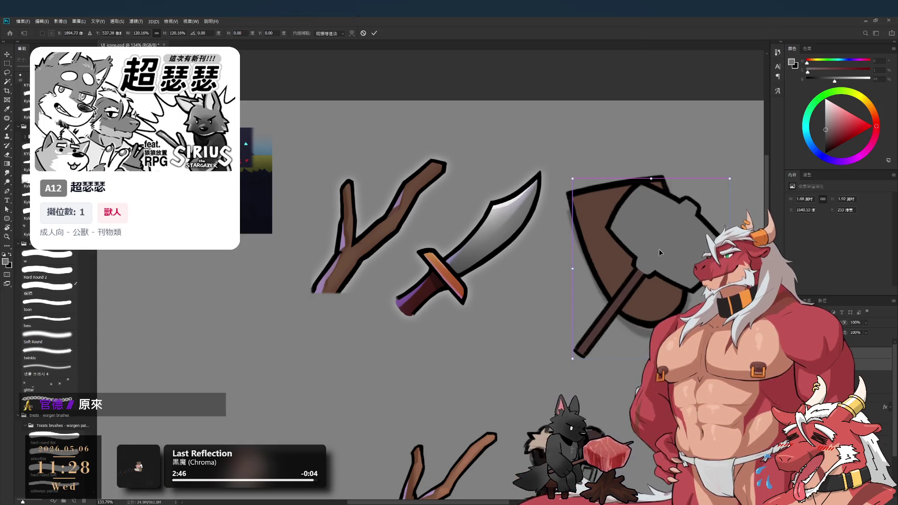
pyautogui.moveTo(696, 165); pyautogui.dragTo(692, 169)
pyautogui.moveTo(681, 206); pyautogui.dragTo(680, 198)
pyautogui.press('Return')
pyautogui.press('b')
pyautogui.click(870, 376)
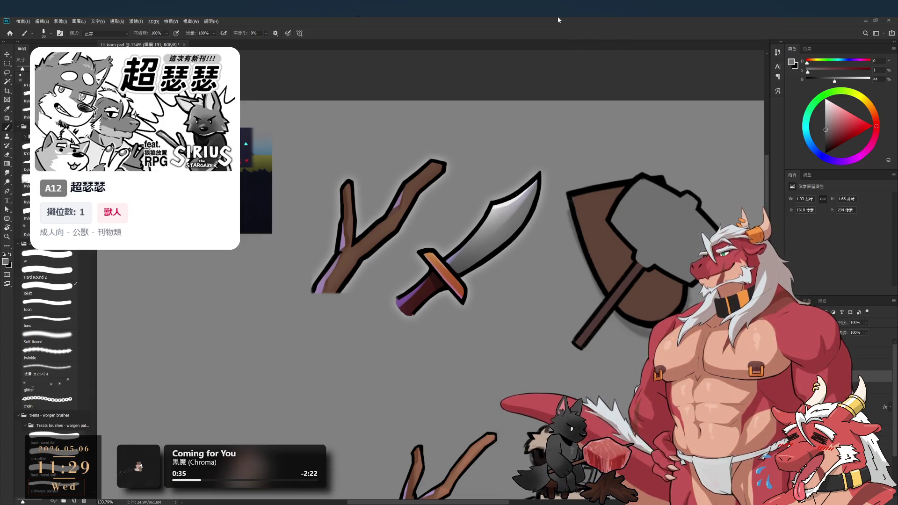
pyautogui.moveTo(551, 255); pyautogui.dragTo(501, 261)
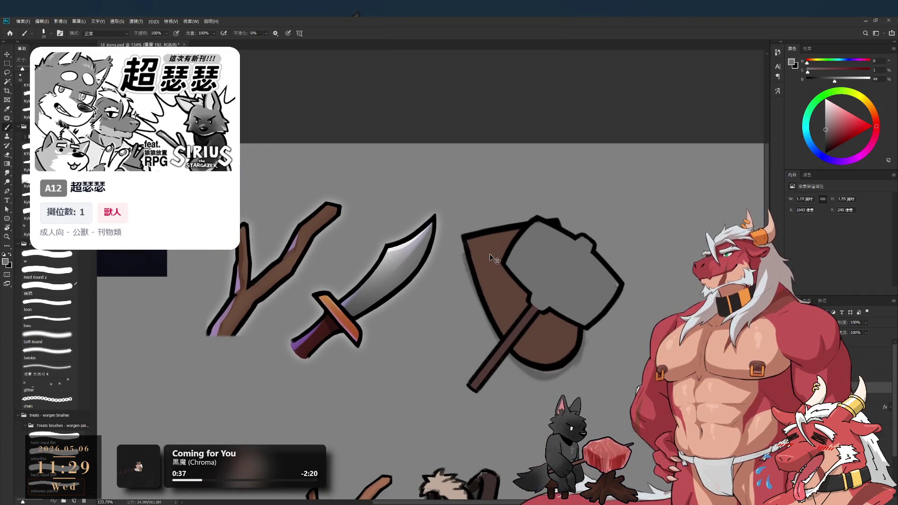
# Centre the shield and hammer in view and paint a light grey highlight along the shield's left rim
pyautogui.scroll(3, 481, 252)
pyautogui.keyDown('alt'); pyautogui.click(481, 251); pyautogui.keyUp('alt')
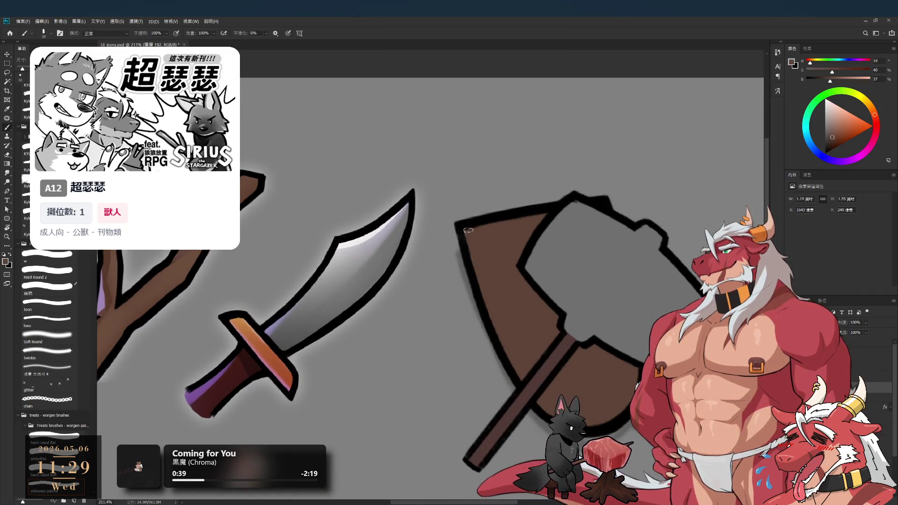
pyautogui.moveTo(527, 339); pyautogui.dragTo(473, 286)
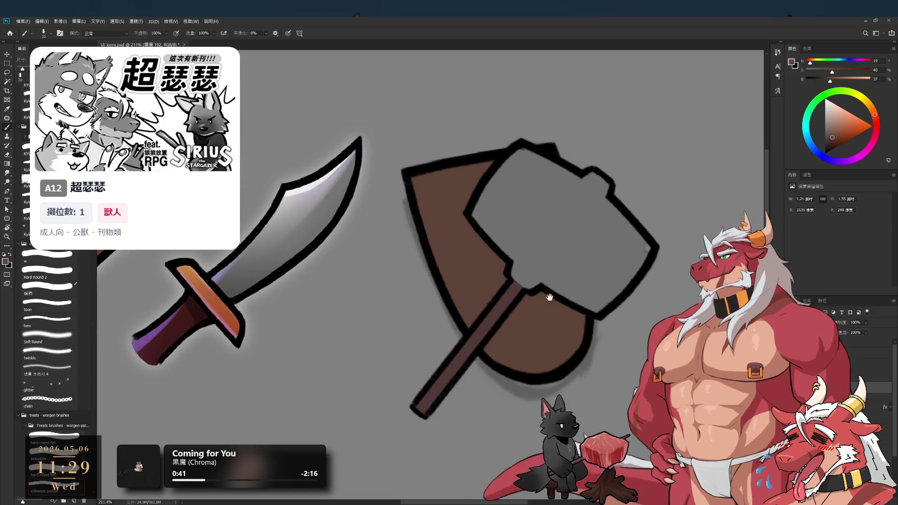
pyautogui.keyDown('alt'); pyautogui.click(624, 252); pyautogui.keyUp('alt')
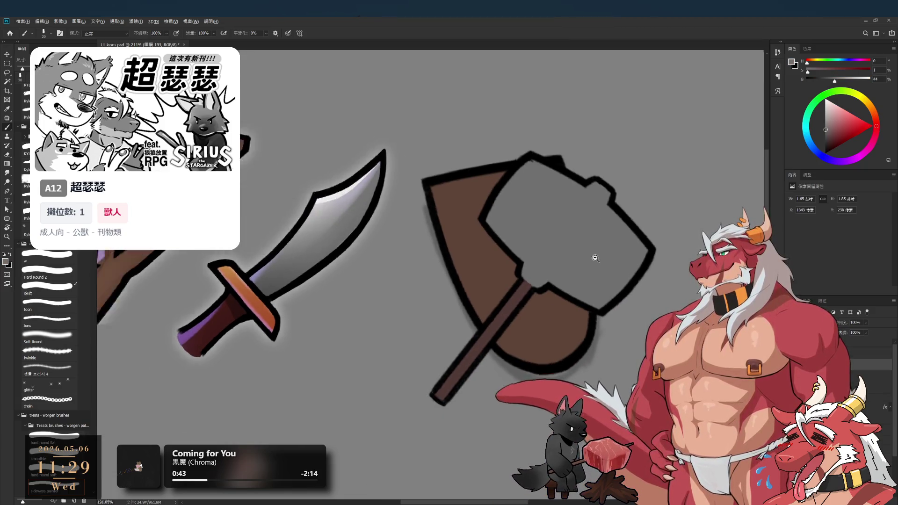
pyautogui.scroll(-4, 590, 257)
pyautogui.scroll(3, 587, 257)
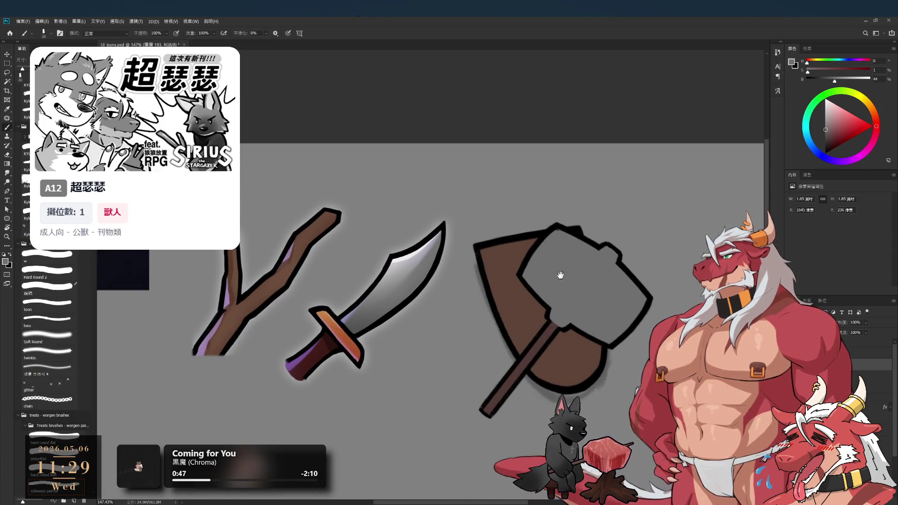
pyautogui.moveTo(557, 265); pyautogui.dragTo(598, 261)
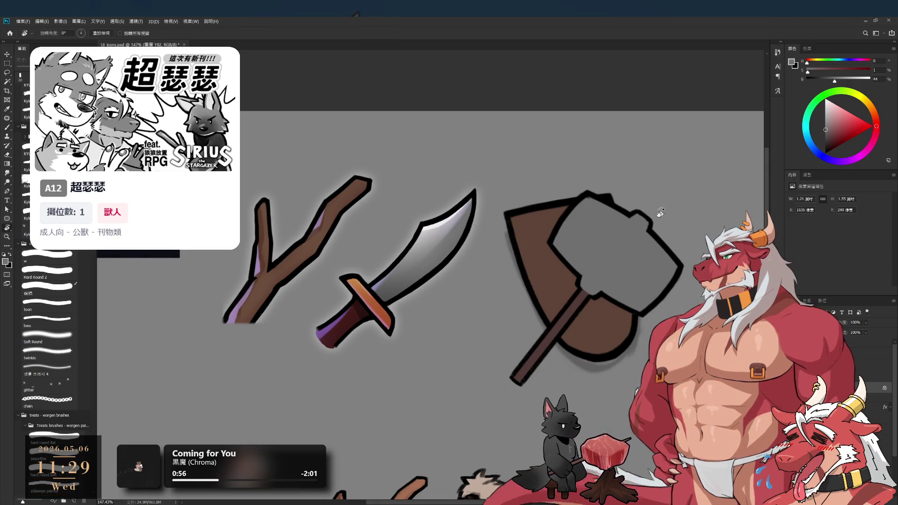
pyautogui.moveTo(556, 238); pyautogui.dragTo(558, 253)
pyautogui.scroll(2, 542, 263)
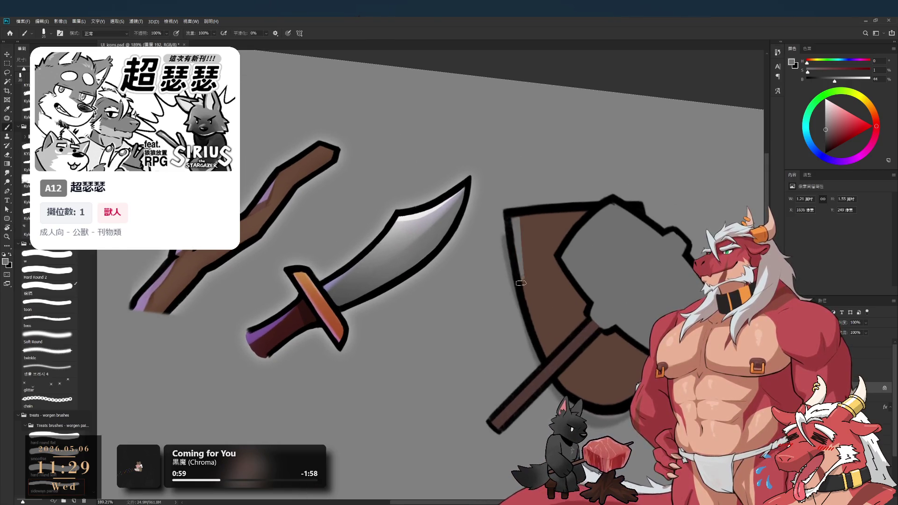
pyautogui.moveTo(520, 243)
pyautogui.mouseDown()
pyautogui.moveTo(531, 327)
pyautogui.moveTo(561, 373)
pyautogui.mouseUp()
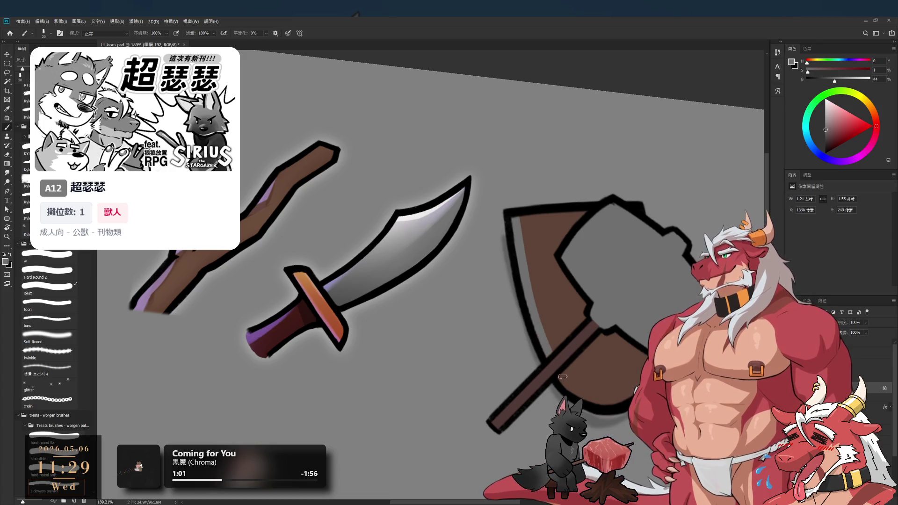
# Hide the hammer and paint a grey rim along the shield's inner left edge
pyautogui.press('r')
pyautogui.moveTo(537, 212)
pyautogui.mouseDown()
pyautogui.moveTo(468, 155)
pyautogui.moveTo(412, 141)
pyautogui.moveTo(369, 168)
pyautogui.mouseUp()
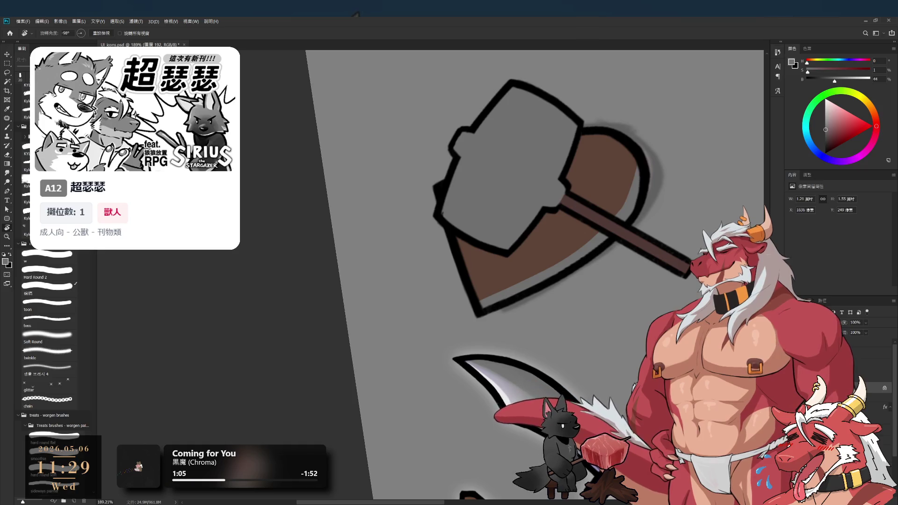
pyautogui.hotkey('ctrl', 'z')
pyautogui.press('b')
pyautogui.moveTo(482, 297); pyautogui.dragTo(442, 189)
pyautogui.hotkey('ctrl', 'z')
pyautogui.hotkey('ctrl', 'shift', 'z')
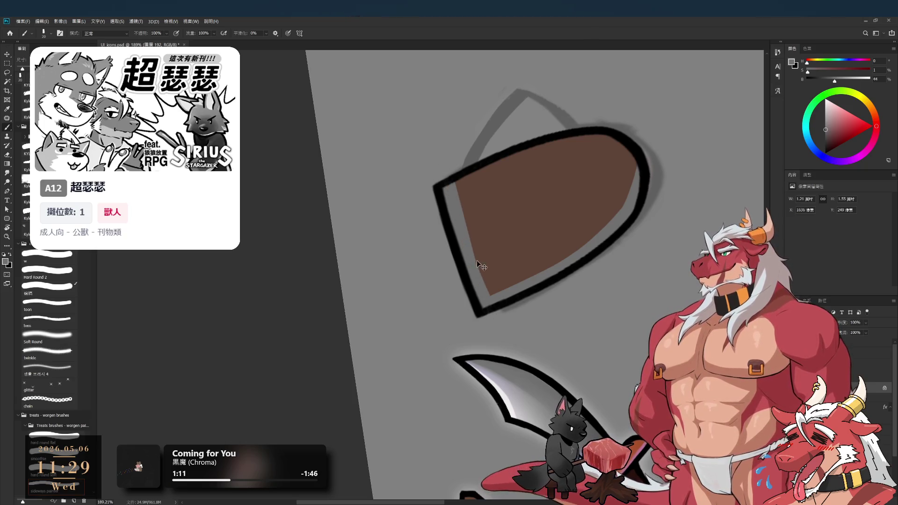
# Paint the grey rim down the shield's inner left and right edges, enlarging the brush to 25
pyautogui.press('r')
pyautogui.moveTo(494, 316)
pyautogui.mouseDown()
pyautogui.moveTo(555, 287)
pyautogui.moveTo(408, 237)
pyautogui.moveTo(519, 214)
pyautogui.moveTo(468, 224)
pyautogui.moveTo(460, 243)
pyautogui.moveTo(473, 252)
pyautogui.mouseUp()
pyautogui.press('b')
pyautogui.moveTo(440, 208); pyautogui.dragTo(495, 337)
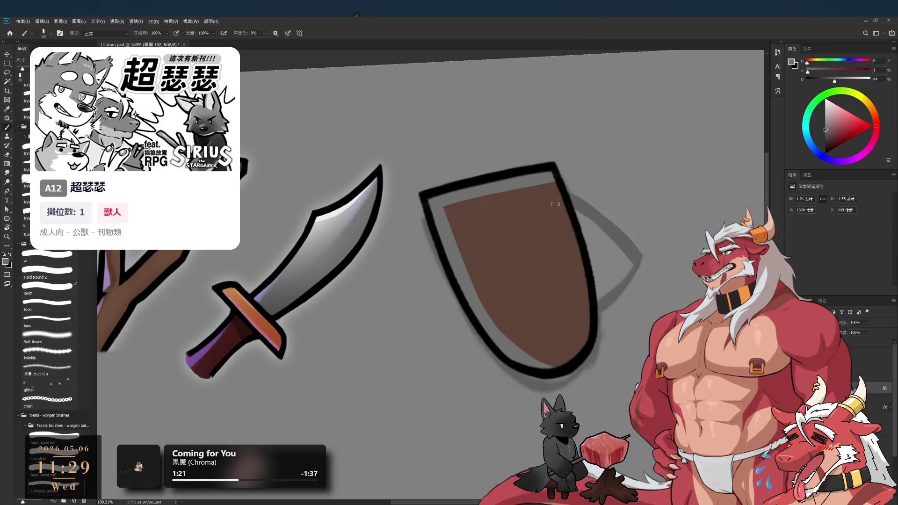
pyautogui.moveTo(550, 182); pyautogui.dragTo(580, 268)
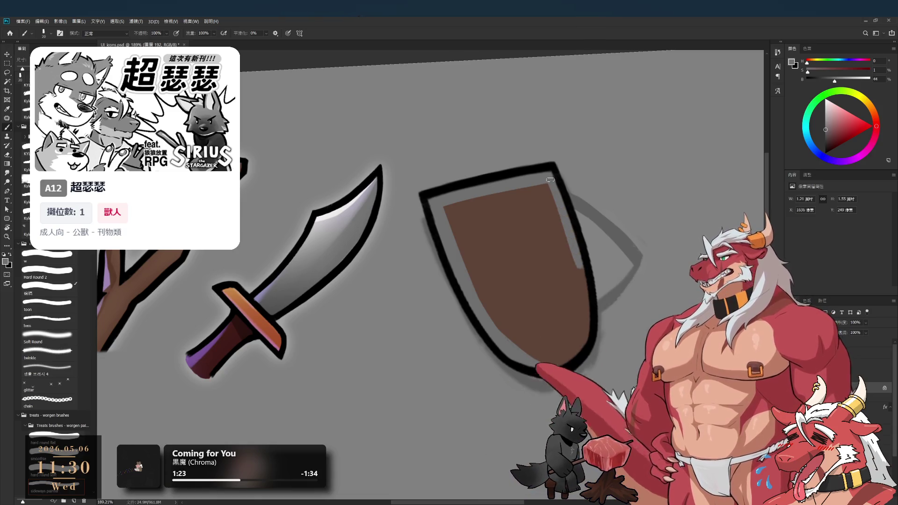
pyautogui.press(']')
pyautogui.moveTo(549, 172)
pyautogui.mouseDown()
pyautogui.moveTo(583, 295)
pyautogui.moveTo(587, 325)
pyautogui.moveTo(576, 339)
pyautogui.moveTo(427, 271)
pyautogui.moveTo(582, 207)
pyautogui.moveTo(571, 234)
pyautogui.mouseUp()
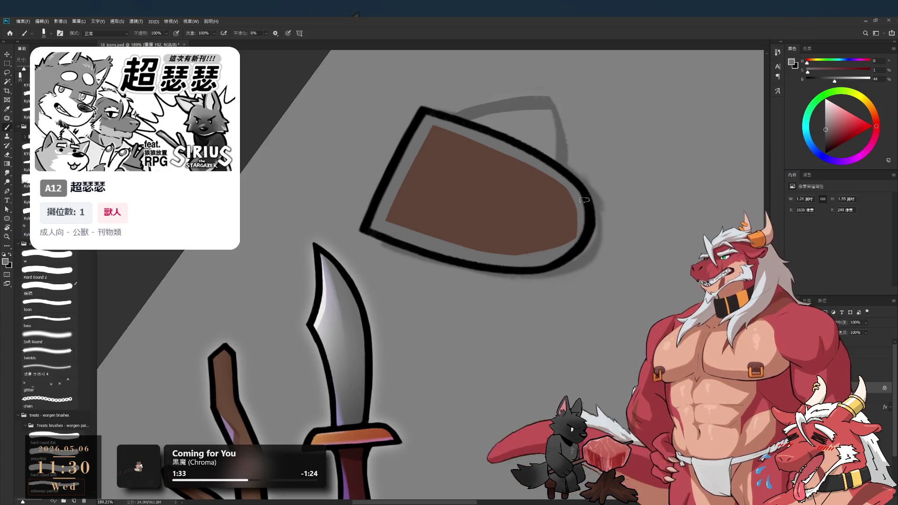
# Extend the grey rim along the shield's upper-left and lower-left inside edges
pyautogui.press('r')
pyautogui.moveTo(581, 197)
pyautogui.mouseDown()
pyautogui.moveTo(404, 365)
pyautogui.moveTo(507, 309)
pyautogui.moveTo(539, 263)
pyautogui.mouseUp()
pyautogui.press('b')
pyautogui.moveTo(487, 290); pyautogui.dragTo(502, 239)
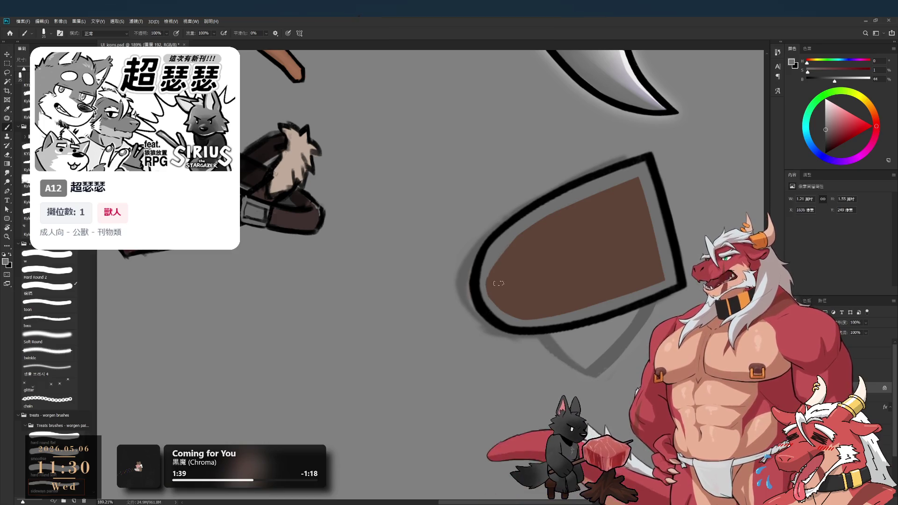
pyautogui.moveTo(498, 290); pyautogui.dragTo(499, 265)
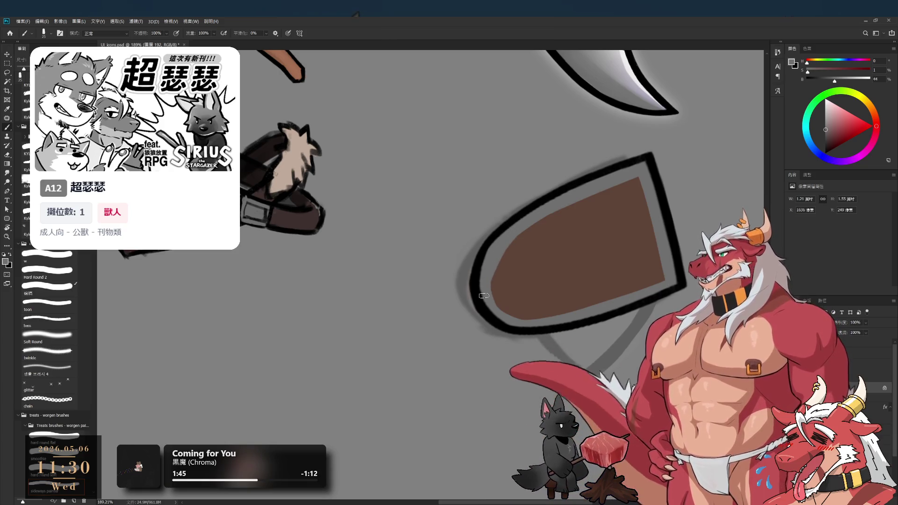
# Shrink the brush to 10 and rotate the view so the shield tilts right
pyautogui.press('r')
pyautogui.moveTo(531, 307)
pyautogui.mouseDown()
pyautogui.moveTo(416, 155)
pyautogui.moveTo(530, 321)
pyautogui.moveTo(612, 245)
pyautogui.mouseUp()
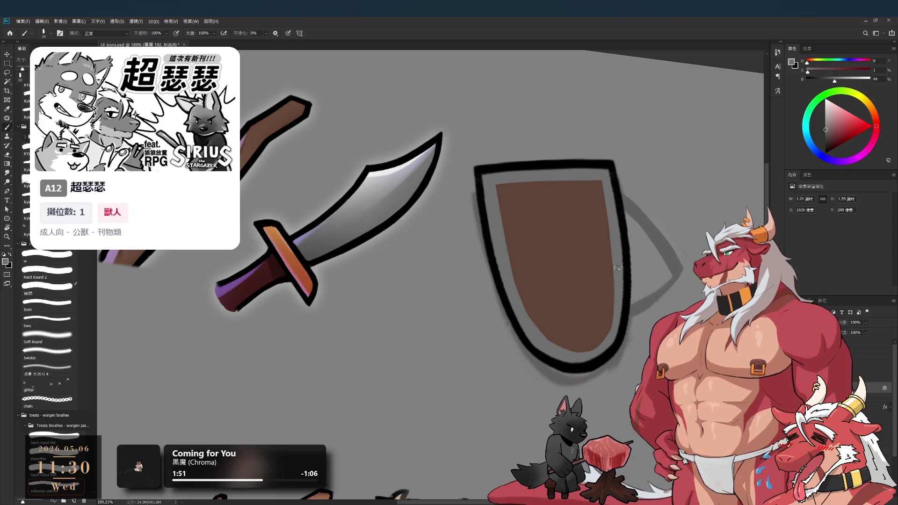
pyautogui.moveTo(624, 286); pyautogui.dragTo(613, 243)
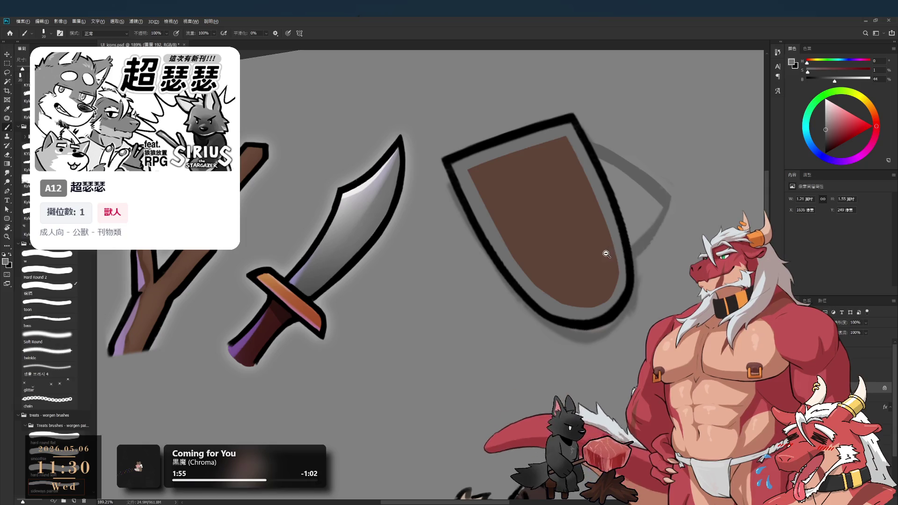
pyautogui.press('[')
pyautogui.scroll(2, 613, 243)
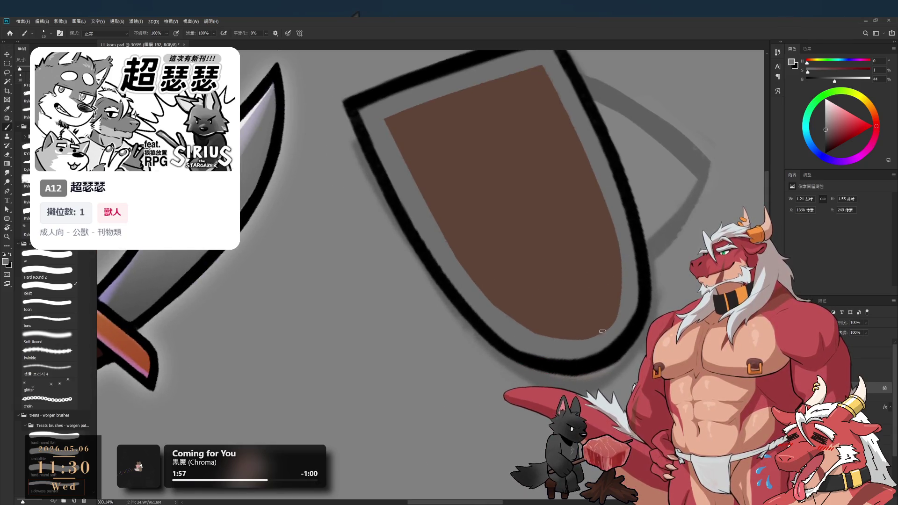
pyautogui.press('r')
pyautogui.moveTo(666, 293)
pyautogui.mouseDown()
pyautogui.moveTo(611, 195)
pyautogui.moveTo(628, 287)
pyautogui.moveTo(628, 262)
pyautogui.mouseUp()
pyautogui.press('b')
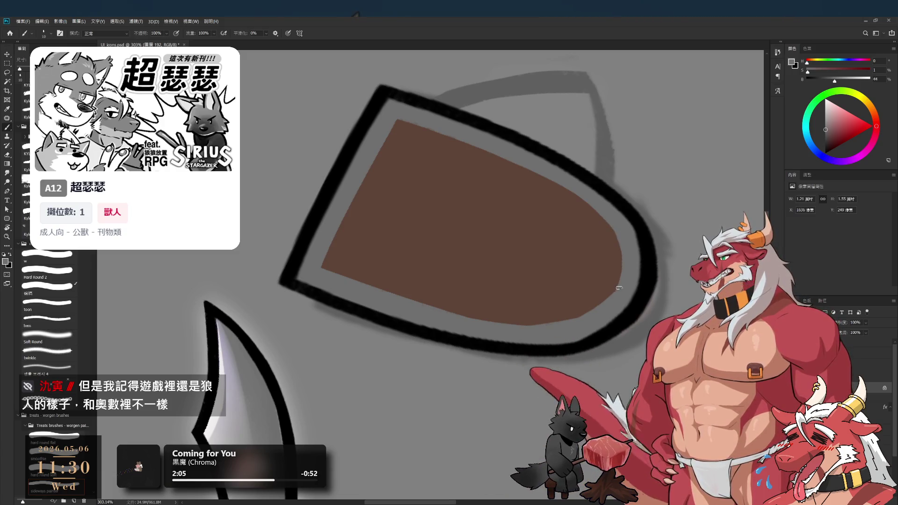
# Stand the shield upright in view and sample the shield's brown and grey rim colours
pyautogui.press('r')
pyautogui.moveTo(589, 231)
pyautogui.mouseDown()
pyautogui.moveTo(561, 328)
pyautogui.moveTo(473, 430)
pyautogui.moveTo(515, 347)
pyautogui.mouseUp()
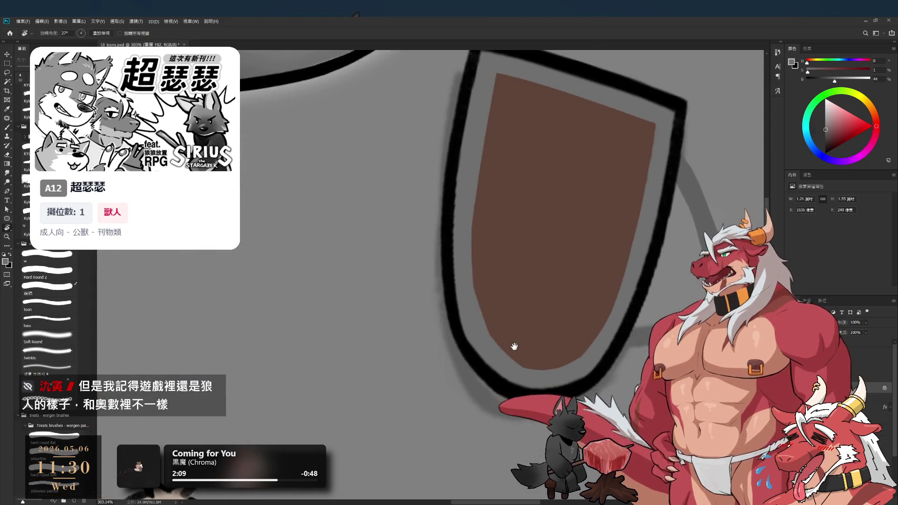
pyautogui.press('e')
pyautogui.press('b')
pyautogui.keyDown('alt'); pyautogui.click(489, 299); pyautogui.keyUp('alt')
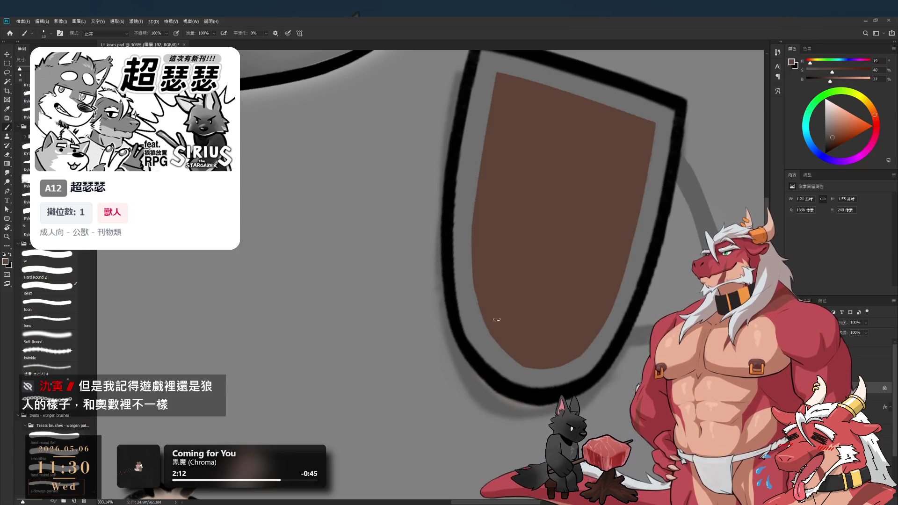
pyautogui.moveTo(647, 235)
pyautogui.mouseDown()
pyautogui.moveTo(467, 399)
pyautogui.moveTo(542, 271)
pyautogui.moveTo(507, 313)
pyautogui.mouseUp()
pyautogui.keyDown('alt'); pyautogui.click(469, 303); pyautogui.keyUp('alt')
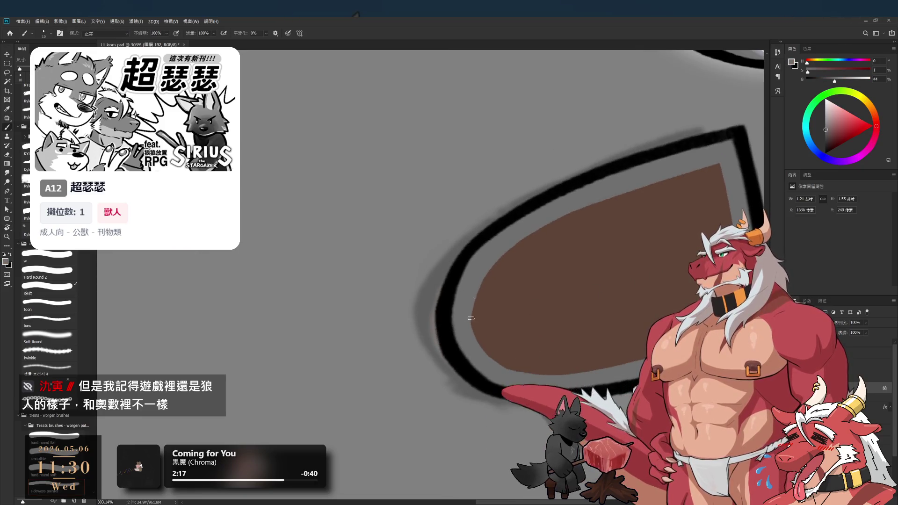
# Zoom and rotate the view to inspect the shield's lower part beside the dagger
pyautogui.moveTo(480, 345); pyautogui.dragTo(464, 329)
pyautogui.moveTo(561, 312); pyautogui.dragTo(548, 301)
pyautogui.press('r')
pyautogui.moveTo(606, 306)
pyautogui.mouseDown()
pyautogui.moveTo(576, 197)
pyautogui.moveTo(450, 111)
pyautogui.mouseUp()
pyautogui.moveTo(497, 171); pyautogui.dragTo(526, 286)
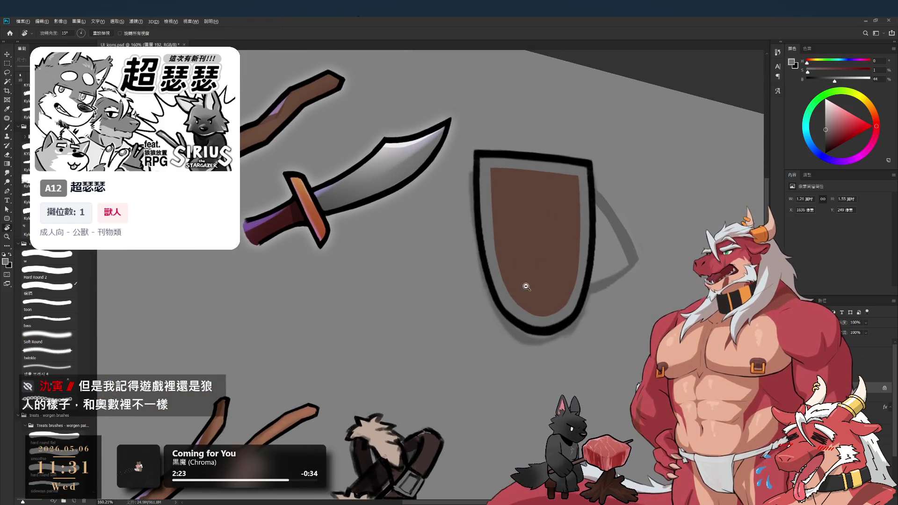
pyautogui.click(531, 322)
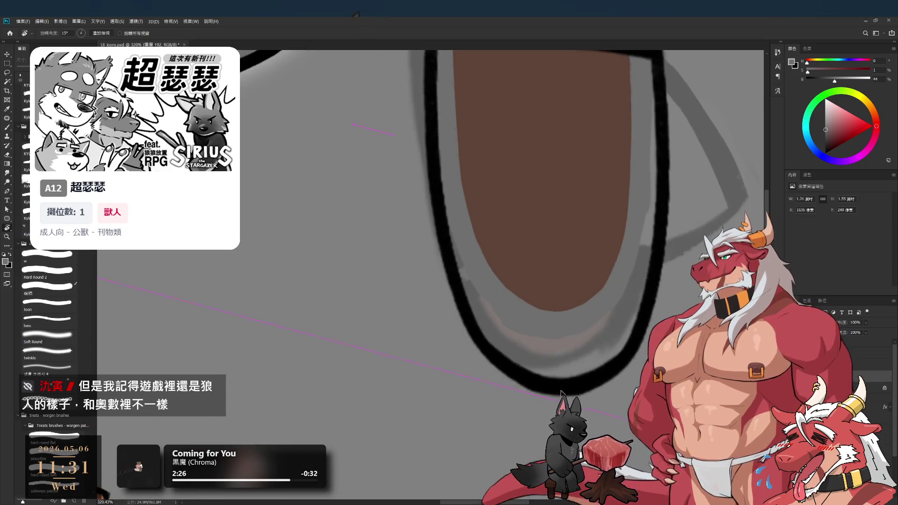
pyautogui.moveTo(602, 286)
pyautogui.mouseDown()
pyautogui.moveTo(552, 327)
pyautogui.moveTo(510, 325)
pyautogui.moveTo(594, 302)
pyautogui.mouseUp()
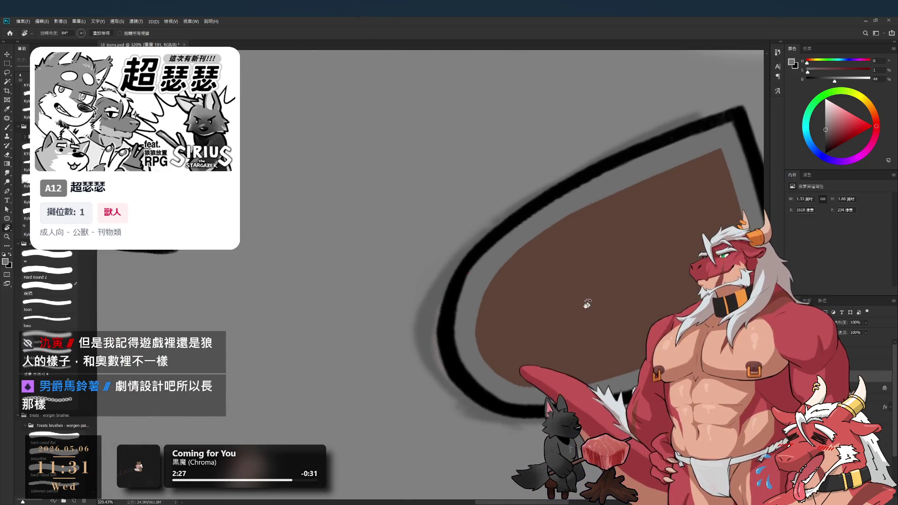
# Erase the shield's old black outline, turning the view to 81°
pyautogui.scroll(1, 455, 313)
pyautogui.press('e')
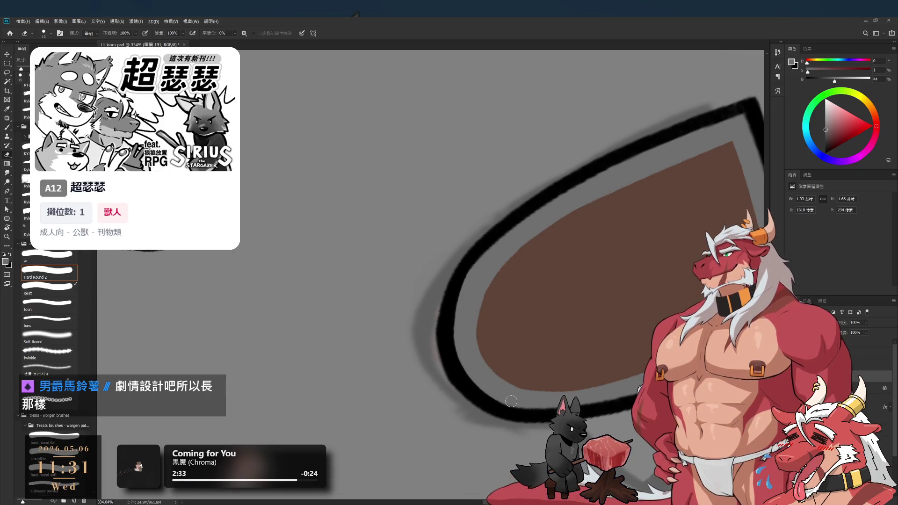
pyautogui.press('r')
pyautogui.moveTo(597, 257)
pyautogui.mouseDown()
pyautogui.moveTo(608, 285)
pyautogui.moveTo(633, 287)
pyautogui.moveTo(596, 264)
pyautogui.moveTo(510, 258)
pyautogui.mouseUp()
pyautogui.press('e')
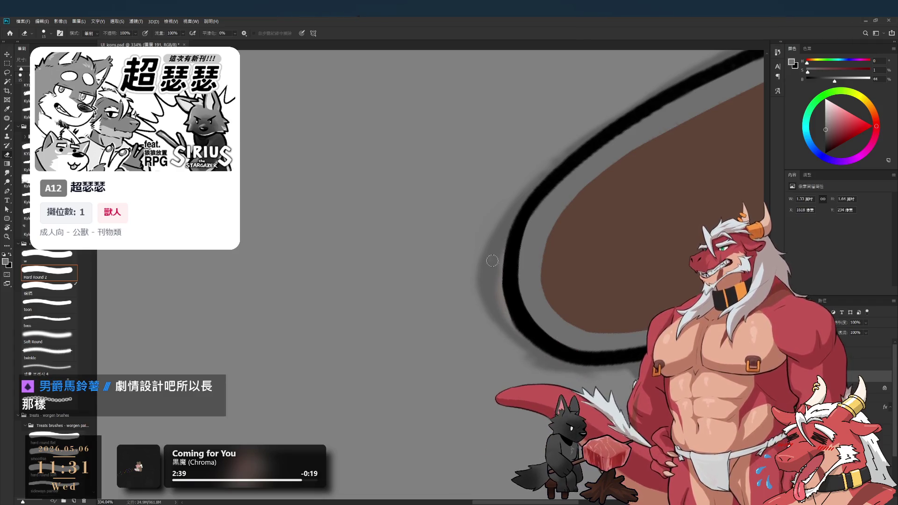
# Rotate to a comfortable drawing angle and eyedrop black from the outline
pyautogui.press('r')
pyautogui.moveTo(572, 247)
pyautogui.mouseDown()
pyautogui.moveTo(542, 220)
pyautogui.moveTo(563, 232)
pyautogui.mouseUp()
pyautogui.press('b')
pyautogui.keyDown('alt'); pyautogui.click(514, 230); pyautogui.keyUp('alt')
# Erase and redraw the shield outline as a smoother, thicker black line
pyautogui.press('e')
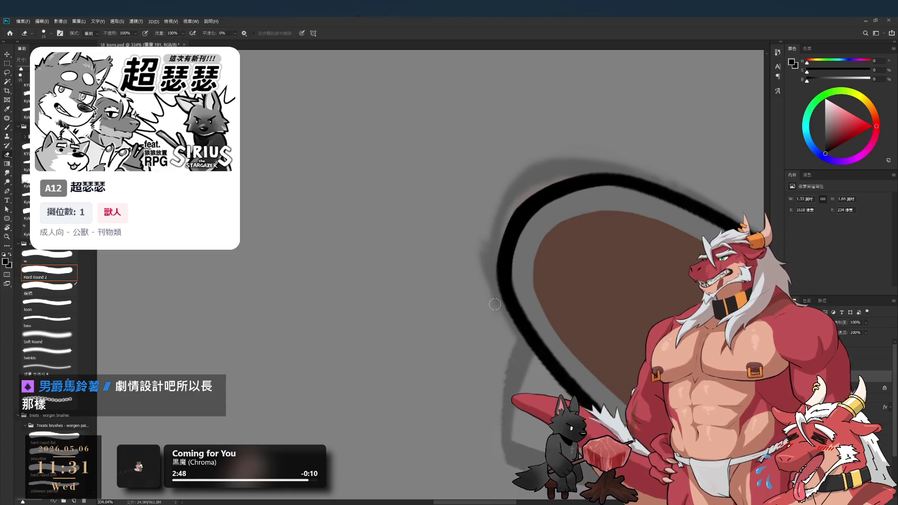
pyautogui.press('b')
pyautogui.scroll(-1, 515, 342)
pyautogui.hscroll(-1, 523, 343)
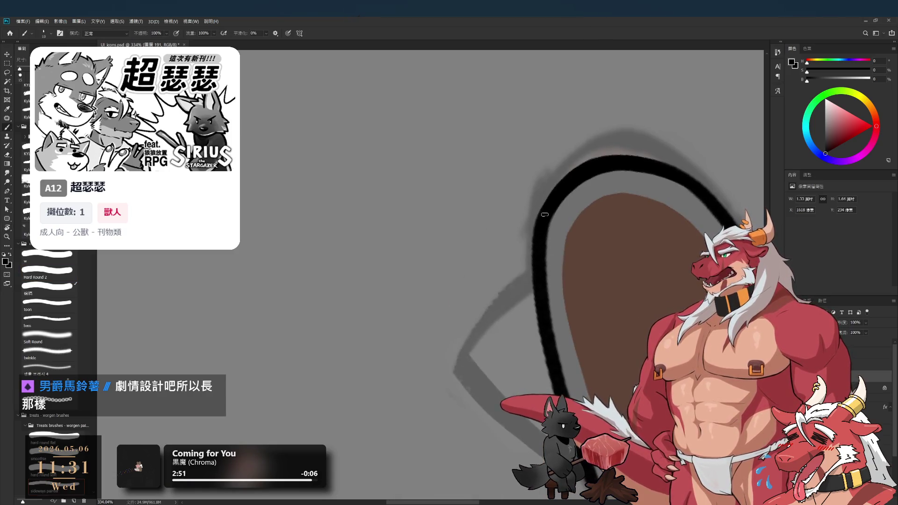
pyautogui.scroll(-3, 519, 263)
pyautogui.hscroll(1, 520, 263)
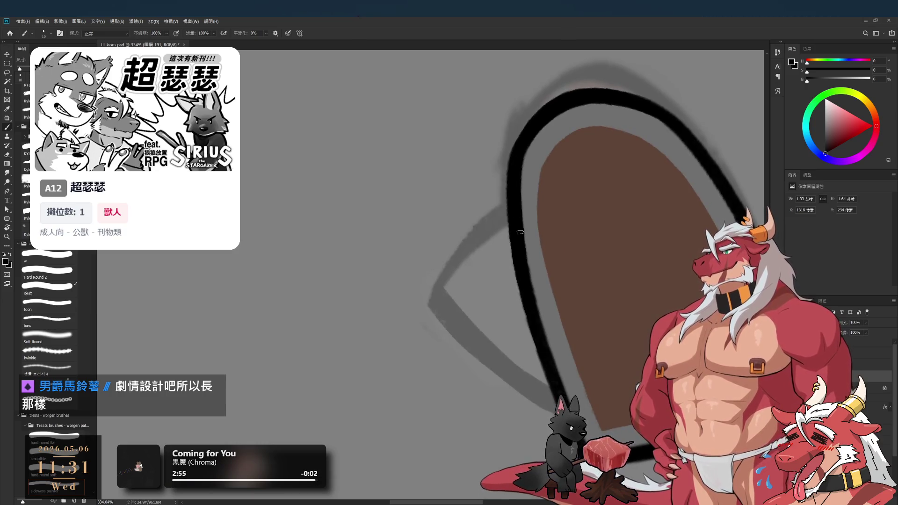
# Finish the black outline around the grey rim, then turn the view to -90° to inspect it
pyautogui.press('e')
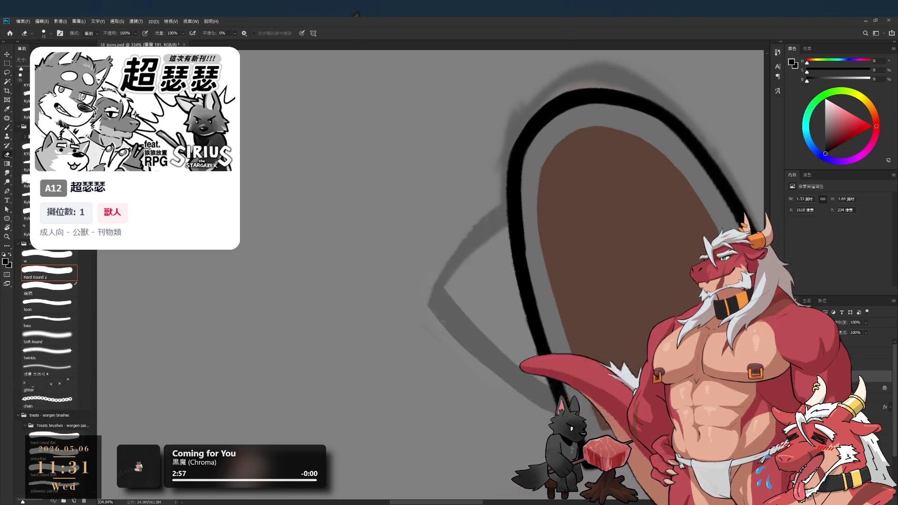
pyautogui.scroll(-3, 524, 288)
pyautogui.hscroll(1, 525, 289)
pyautogui.press('b')
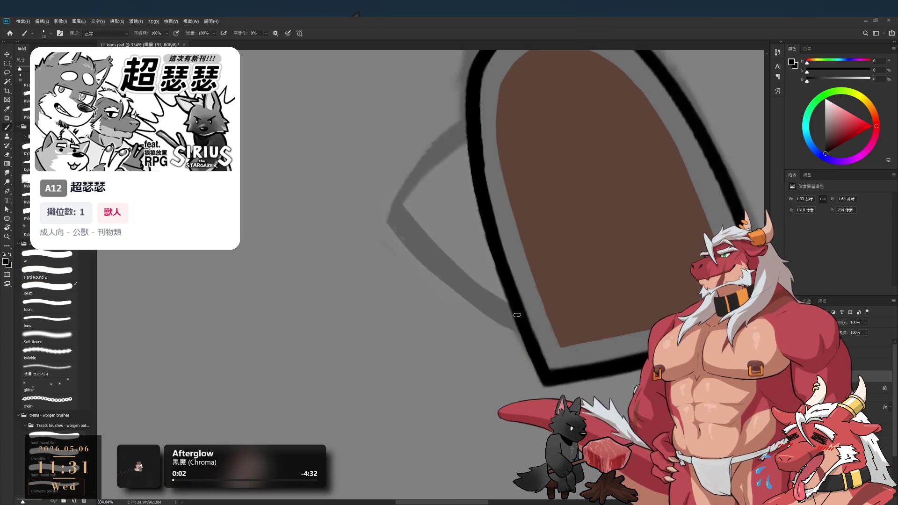
pyautogui.scroll(-5, 519, 309)
pyautogui.press('r')
pyautogui.moveTo(518, 310)
pyautogui.mouseDown()
pyautogui.moveTo(395, 442)
pyautogui.moveTo(548, 315)
pyautogui.mouseUp()
pyautogui.scroll(5, 547, 315)
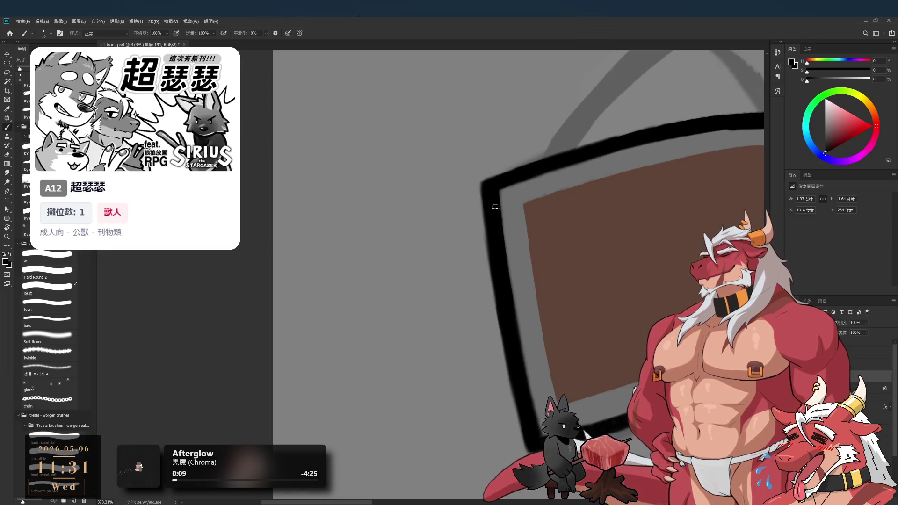
# Rework the black outline at the shield's top-left corner, alternating eraser and brush
pyautogui.press('e')
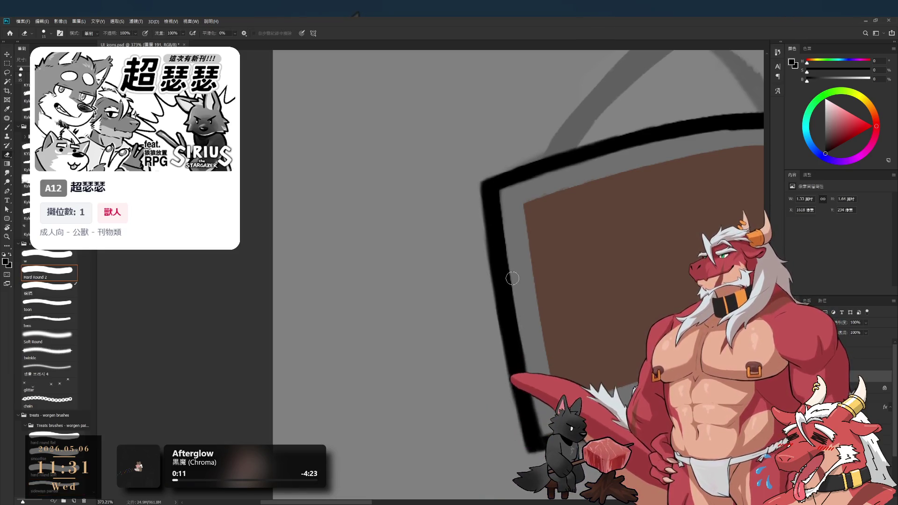
pyautogui.moveTo(531, 365); pyautogui.dragTo(522, 301)
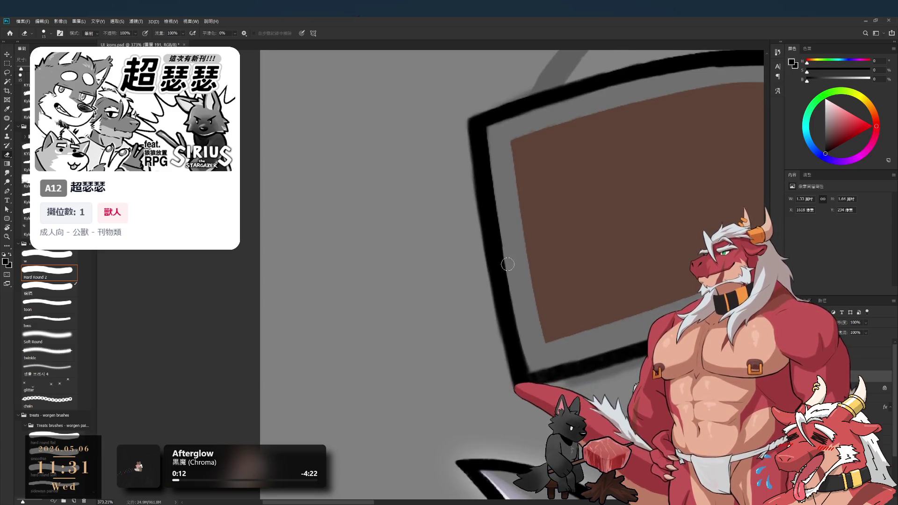
pyautogui.press('b')
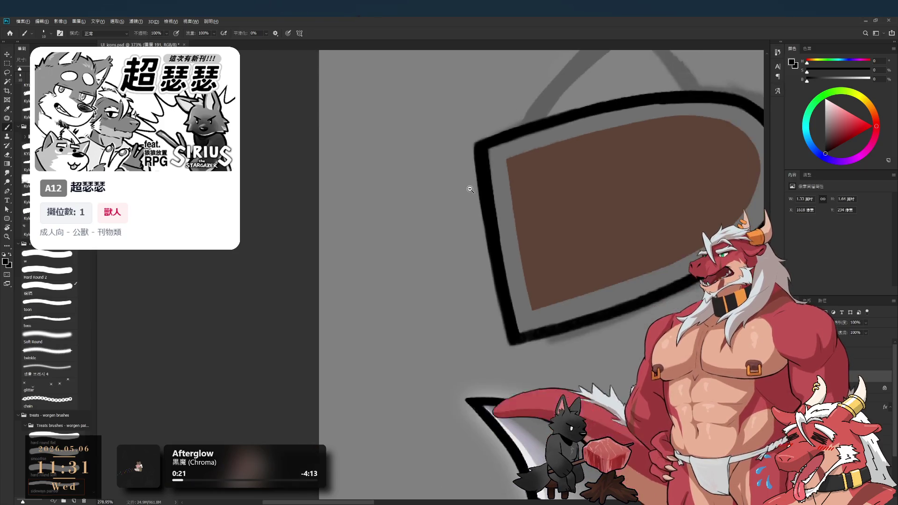
pyautogui.scroll(-2, 484, 206)
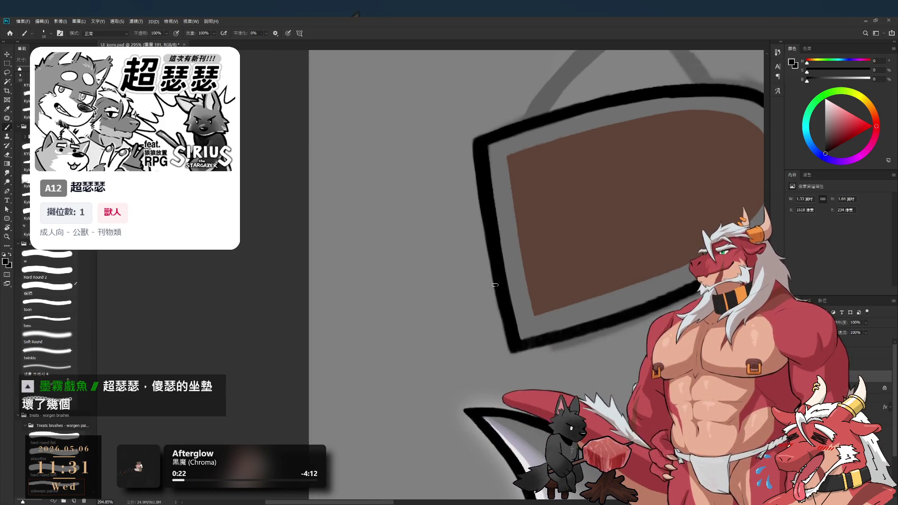
pyautogui.press('e')
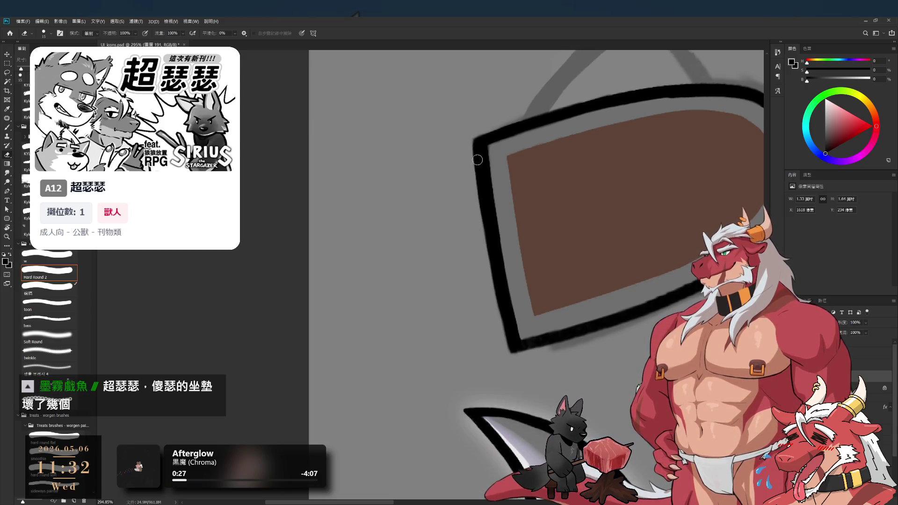
pyautogui.scroll(3, 476, 160)
pyautogui.press('b')
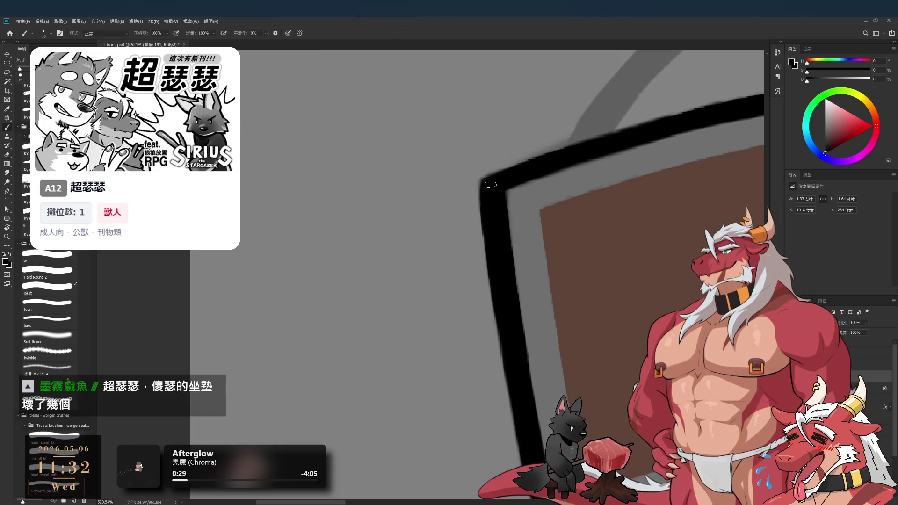
pyautogui.press('e')
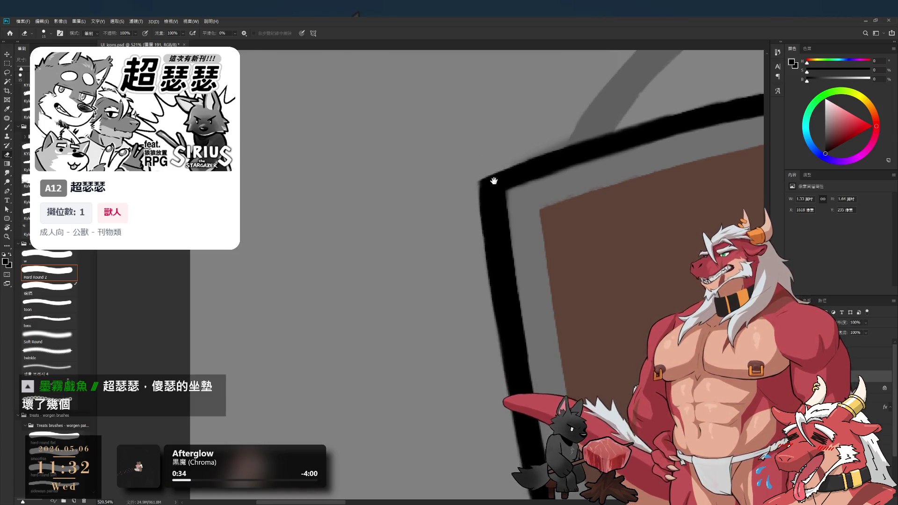
pyautogui.scroll(-2, 494, 181)
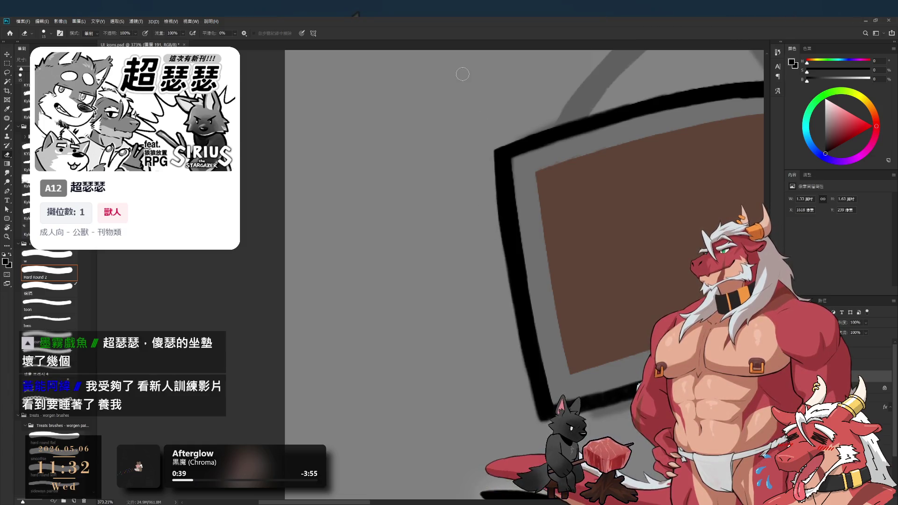
pyautogui.press('b')
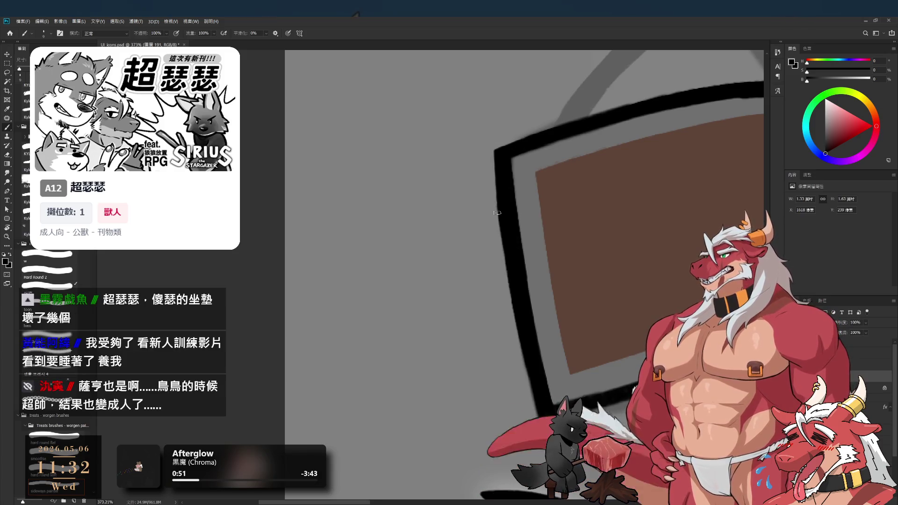
# Undo a trial left-edge stroke and erase stray outline at the top-left corner
pyautogui.moveTo(493, 148)
pyautogui.mouseDown()
pyautogui.moveTo(502, 218)
pyautogui.moveTo(495, 163)
pyautogui.mouseUp()
pyautogui.hotkey('ctrl', 'z')
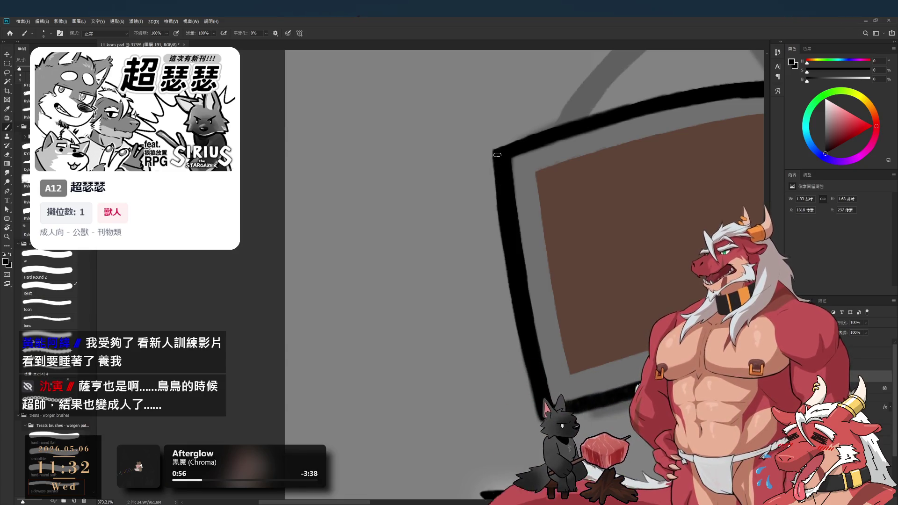
pyautogui.press('e')
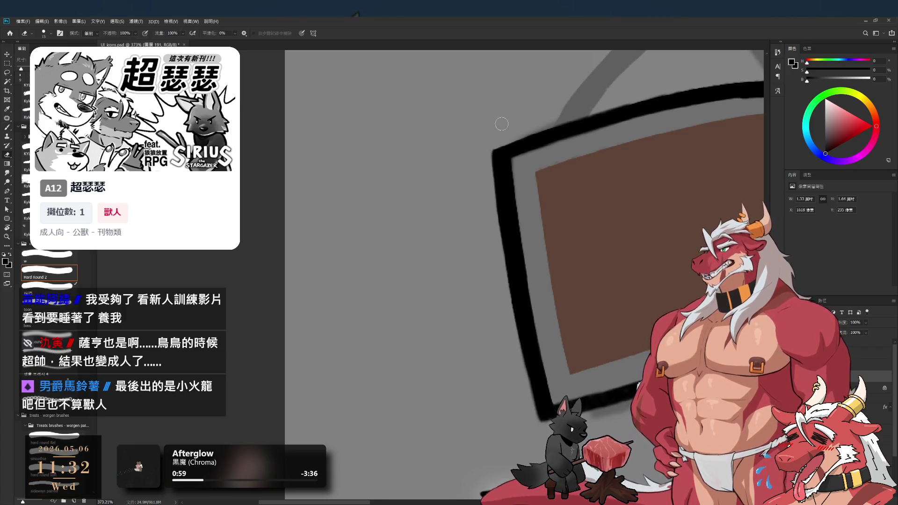
pyautogui.moveTo(526, 245); pyautogui.dragTo(496, 224)
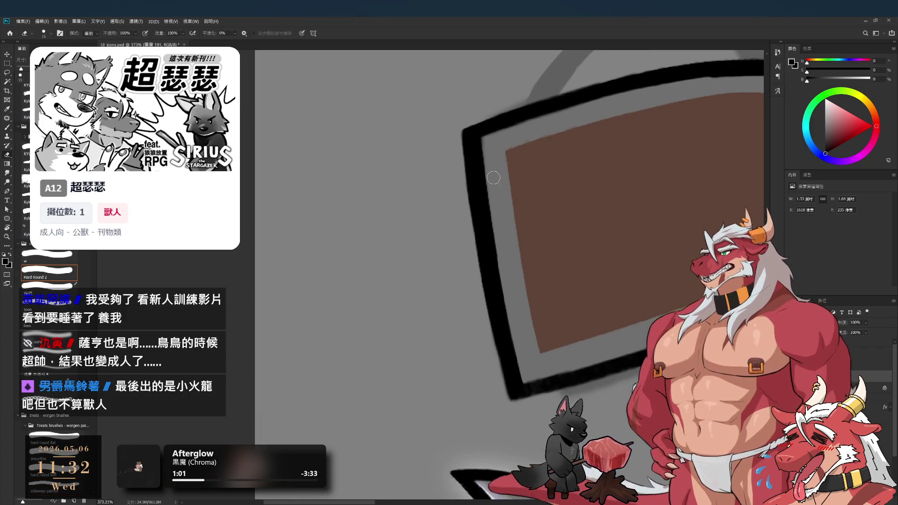
pyautogui.moveTo(486, 138); pyautogui.dragTo(521, 122)
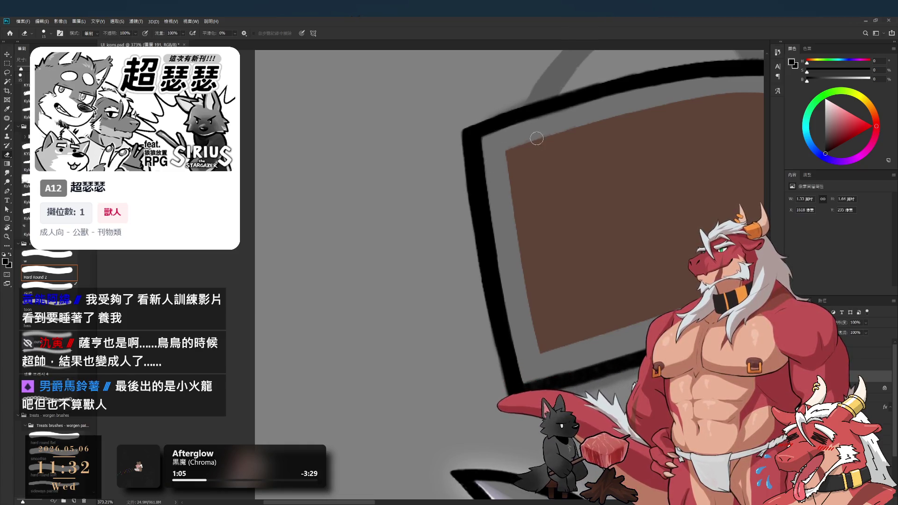
pyautogui.scroll(-3, 507, 207)
pyautogui.press('b')
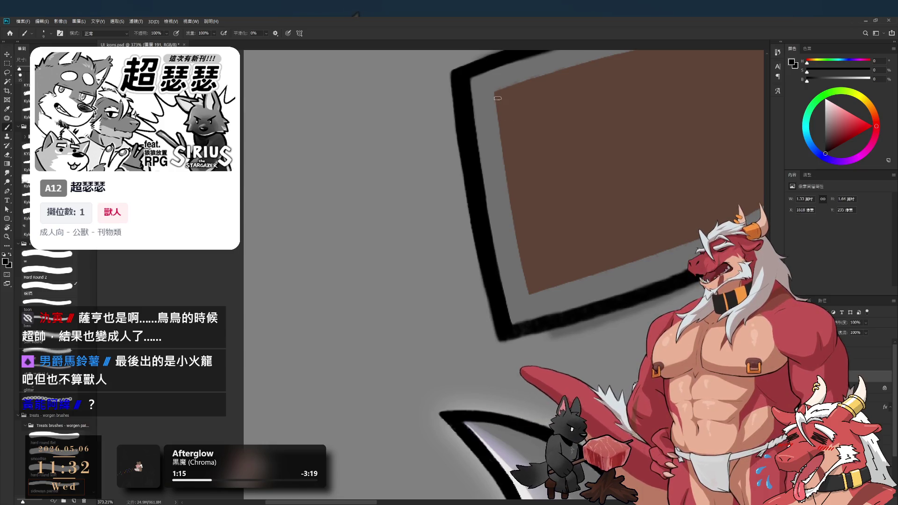
# Level the shield in the view and extend the black outline down from its corner
pyautogui.press('r')
pyautogui.moveTo(571, 266); pyautogui.dragTo(487, 287)
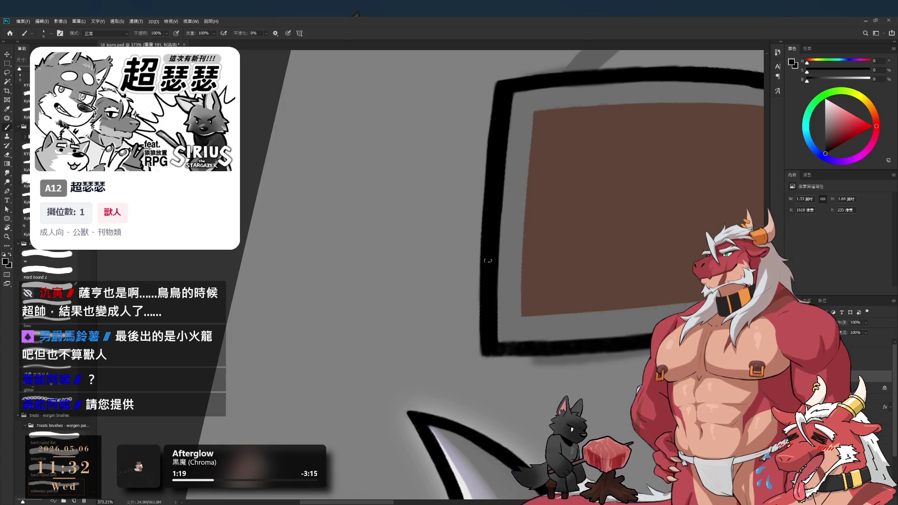
pyautogui.press('r')
pyautogui.moveTo(492, 309)
pyautogui.mouseDown()
pyautogui.moveTo(421, 260)
pyautogui.moveTo(481, 304)
pyautogui.moveTo(462, 333)
pyautogui.mouseUp()
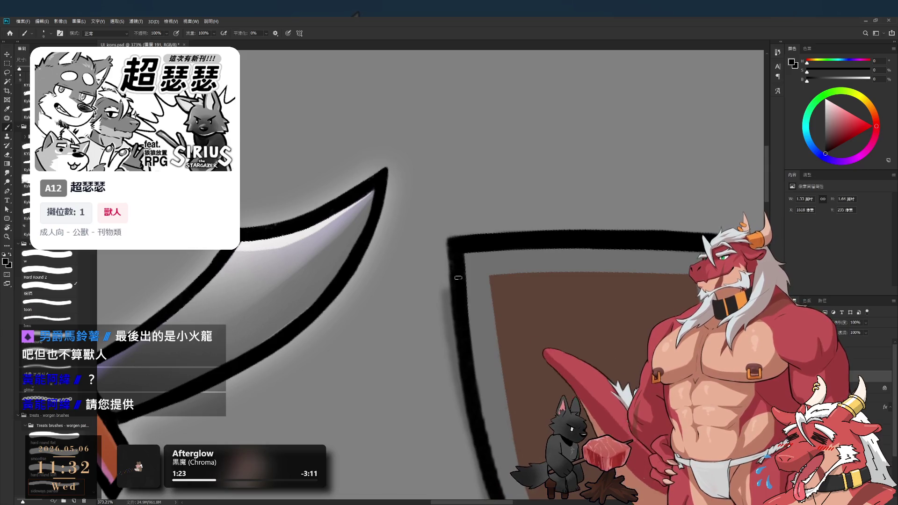
pyautogui.moveTo(452, 240); pyautogui.dragTo(449, 283)
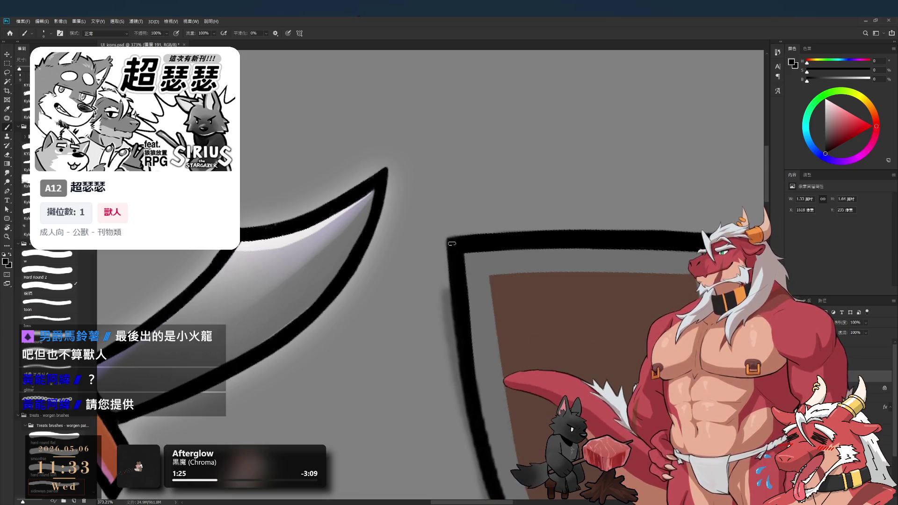
# Redraw the shield's left outline stroke several times, ending with a stroke lower down the edge
pyautogui.moveTo(467, 370)
pyautogui.mouseDown()
pyautogui.moveTo(459, 258)
pyautogui.moveTo(569, 295)
pyautogui.moveTo(514, 280)
pyautogui.moveTo(454, 283)
pyautogui.mouseUp()
pyautogui.press('r')
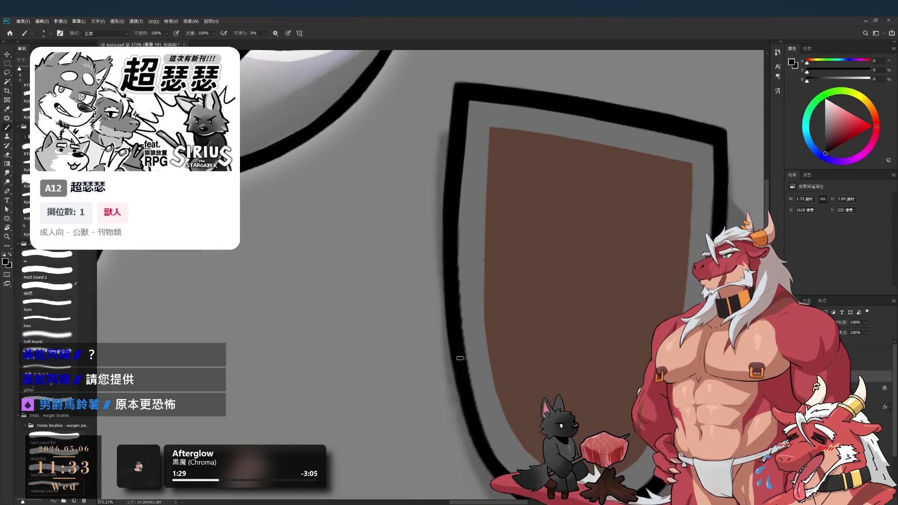
pyautogui.moveTo(459, 257); pyautogui.dragTo(467, 358)
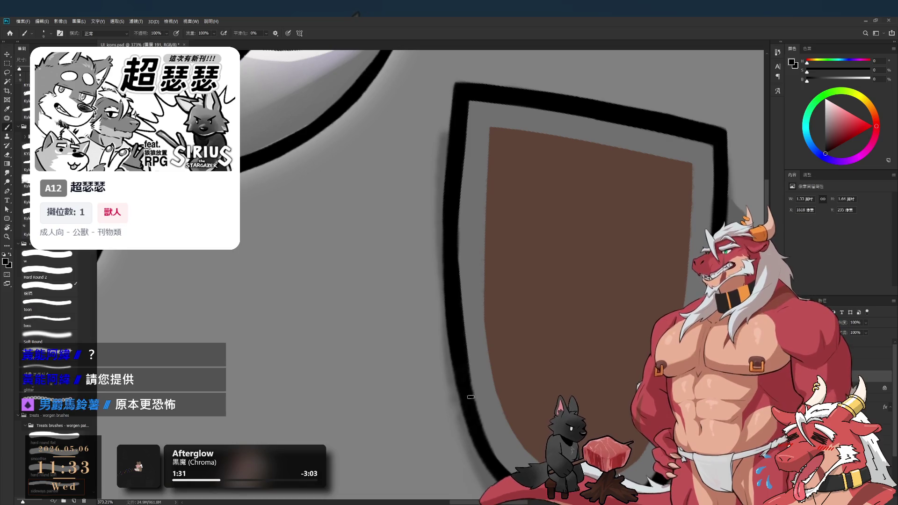
pyautogui.hotkey('ctrl', 'z')
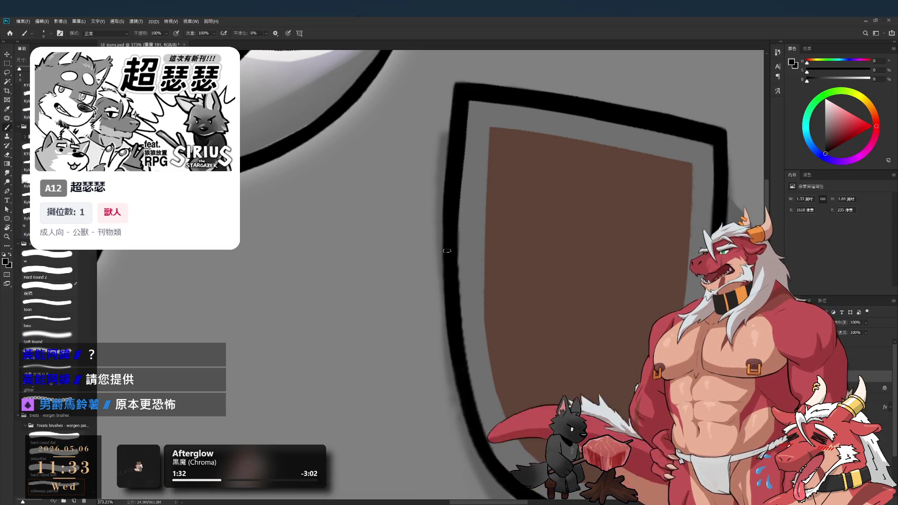
pyautogui.moveTo(459, 197); pyautogui.dragTo(466, 351)
pyautogui.hotkey('ctrl', 'z')
pyautogui.moveTo(456, 241); pyautogui.dragTo(467, 360)
pyautogui.hotkey('ctrl', 'z')
pyautogui.moveTo(455, 303); pyautogui.dragTo(471, 394)
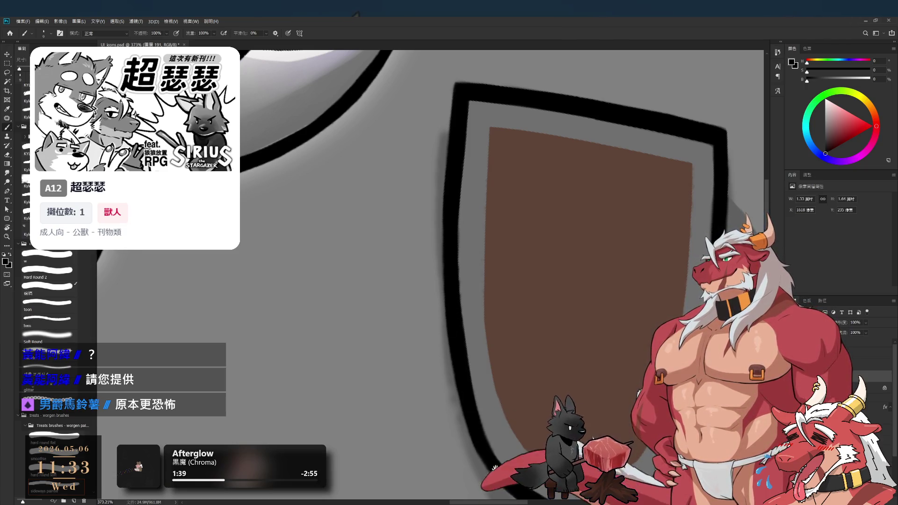
# Rotate the view slightly counter-clockwise and sample the shield's brown as paint colour
pyautogui.scroll(-2, 552, 299)
pyautogui.scroll(-3, 544, 297)
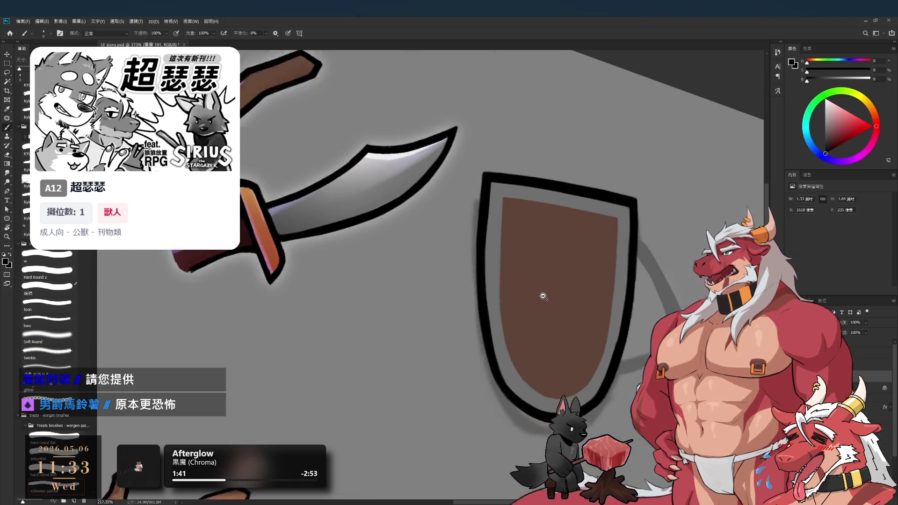
pyautogui.scroll(2, 544, 297)
pyautogui.moveTo(554, 263)
pyautogui.mouseDown()
pyautogui.moveTo(572, 270)
pyautogui.moveTo(621, 225)
pyautogui.mouseUp()
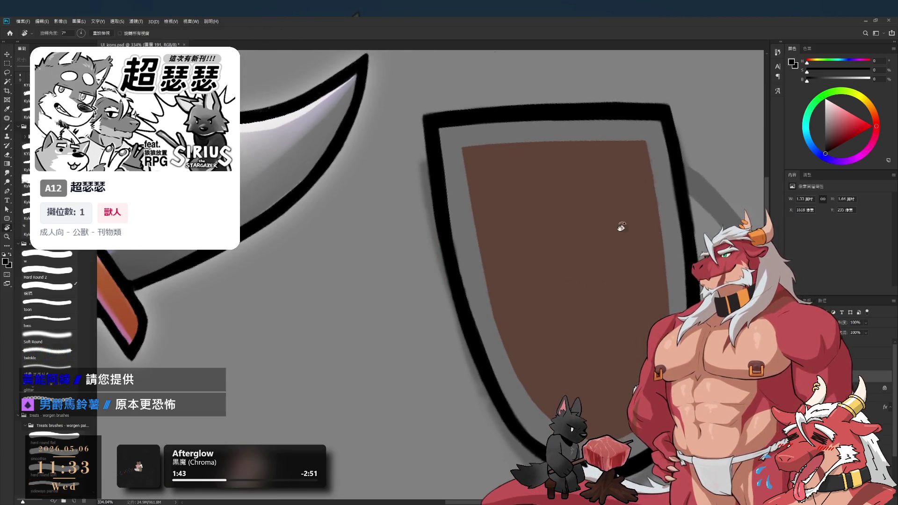
pyautogui.keyDown('alt'); pyautogui.click(500, 253); pyautogui.keyUp('alt')
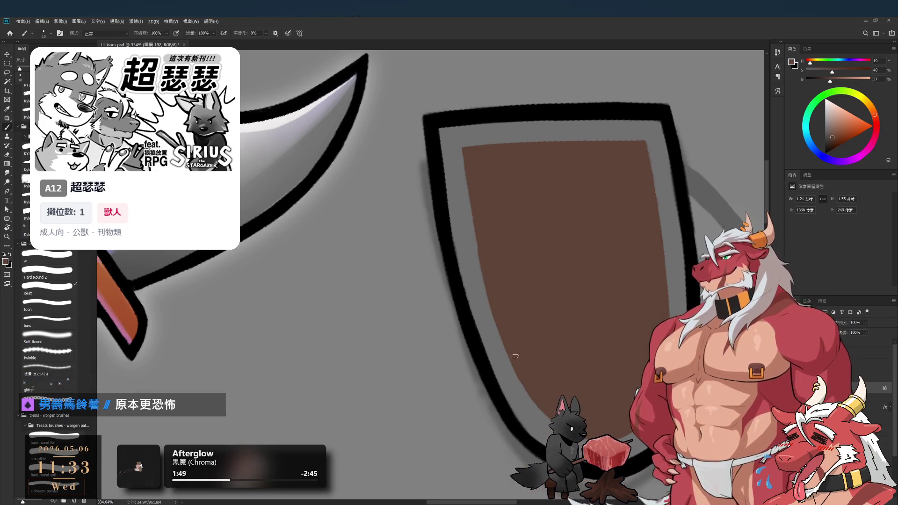
pyautogui.scroll(-5, 462, 222)
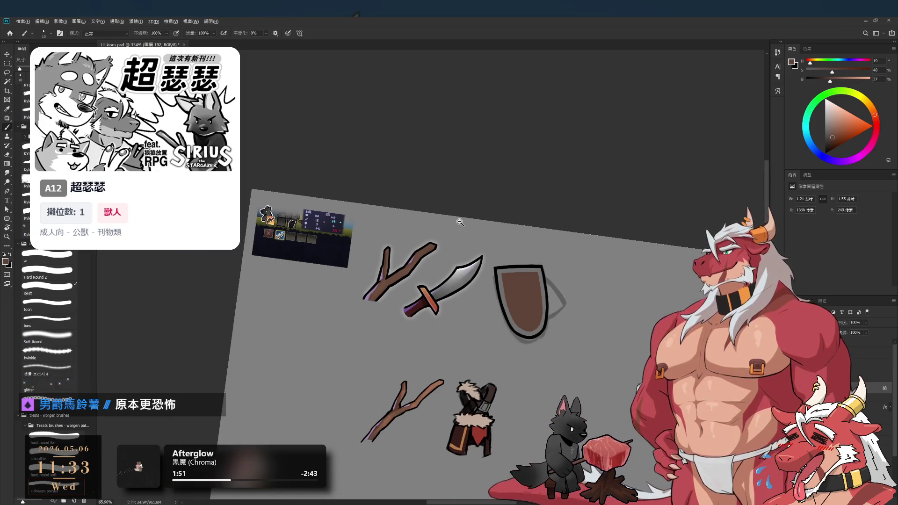
# Rotate the view around the shield and sample black from the existing outline
pyautogui.scroll(4, 512, 305)
pyautogui.press('r')
pyautogui.moveTo(640, 319)
pyautogui.mouseDown()
pyautogui.moveTo(353, 198)
pyautogui.moveTo(327, 247)
pyautogui.moveTo(581, 359)
pyautogui.moveTo(611, 309)
pyautogui.moveTo(604, 243)
pyautogui.mouseUp()
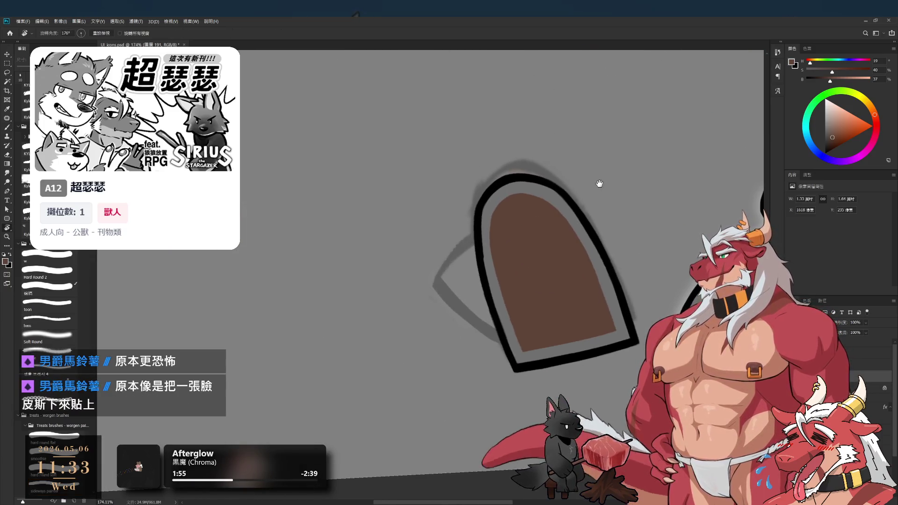
pyautogui.scroll(3, 528, 223)
pyautogui.scroll(2, 528, 224)
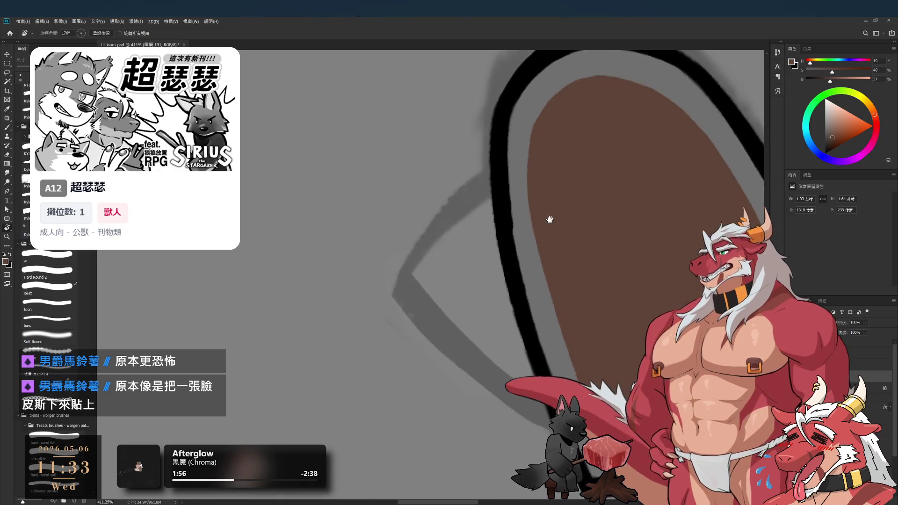
pyautogui.press('e')
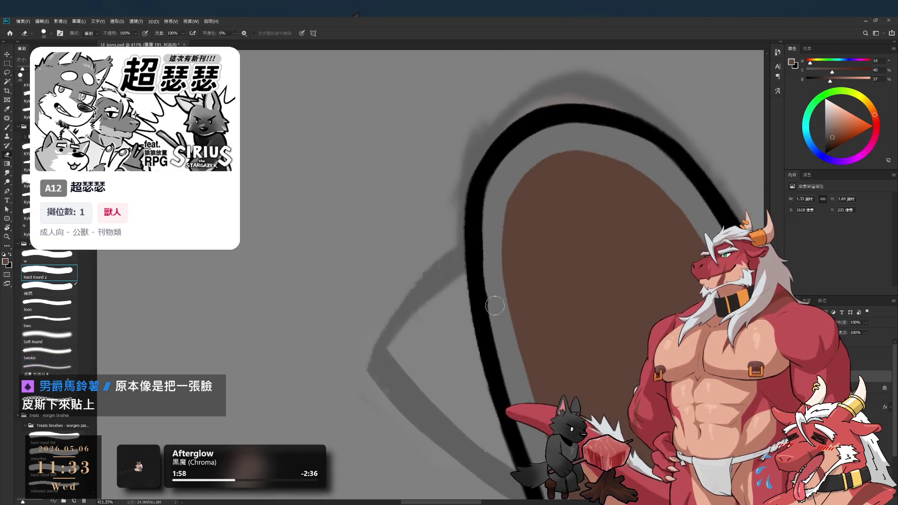
pyautogui.press('b')
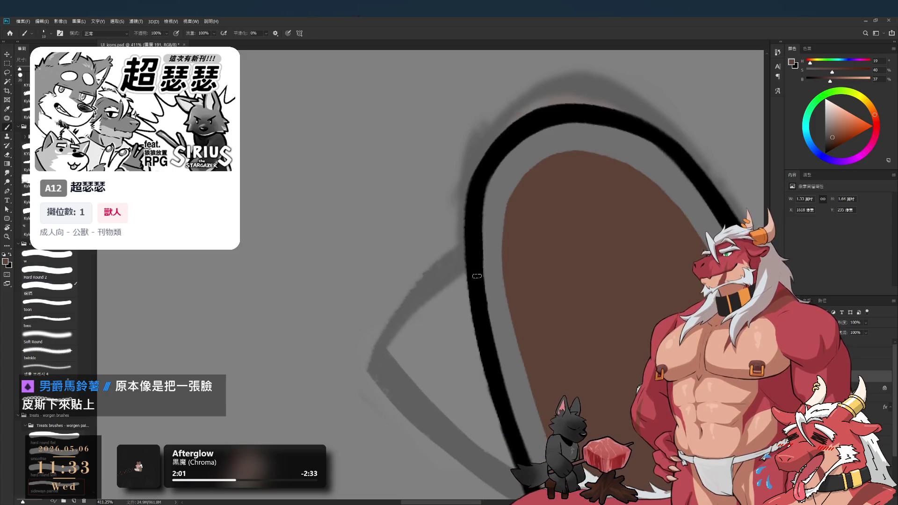
pyautogui.keyDown('alt'); pyautogui.click(475, 274); pyautogui.keyUp('alt')
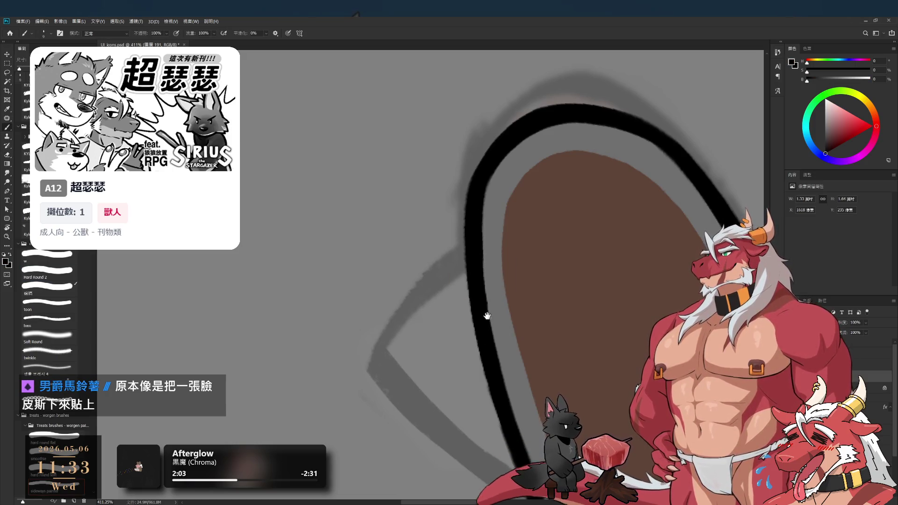
# Erase stray outline edges with a smaller eraser and repaint them in black
pyautogui.keyDown('alt'); pyautogui.scroll(-5, 481, 284); pyautogui.keyUp('alt')
pyautogui.keyDown('alt'); pyautogui.scroll(2, 567, 315); pyautogui.keyUp('alt')
pyautogui.keyDown('alt'); pyautogui.scroll(2, 541, 370); pyautogui.keyUp('alt')
pyautogui.press('e')
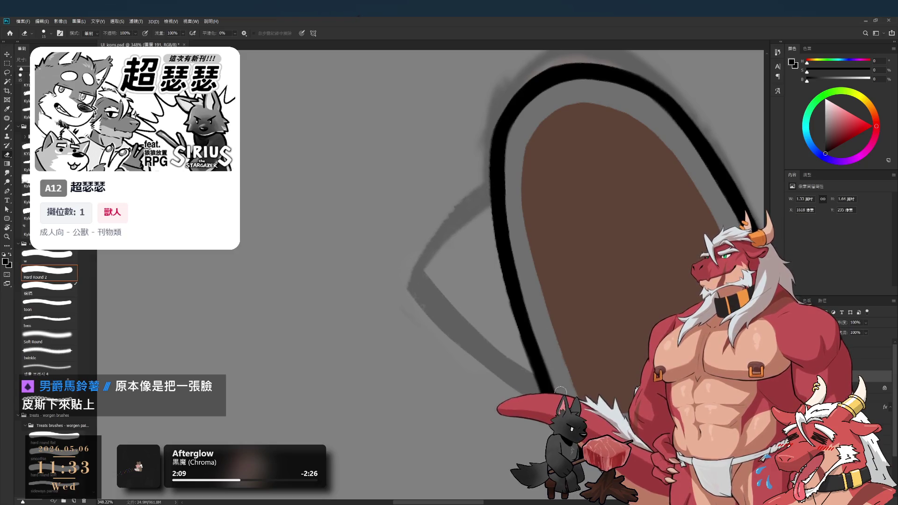
pyautogui.press('b')
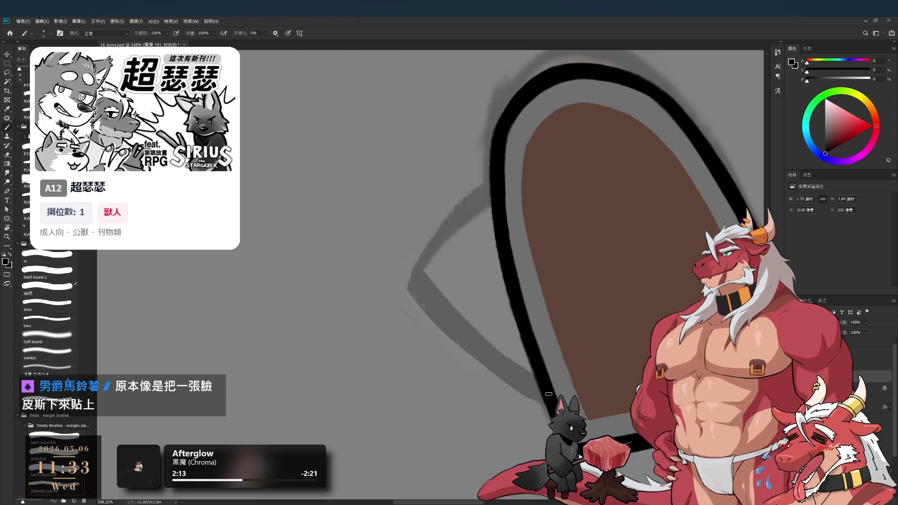
pyautogui.press('e')
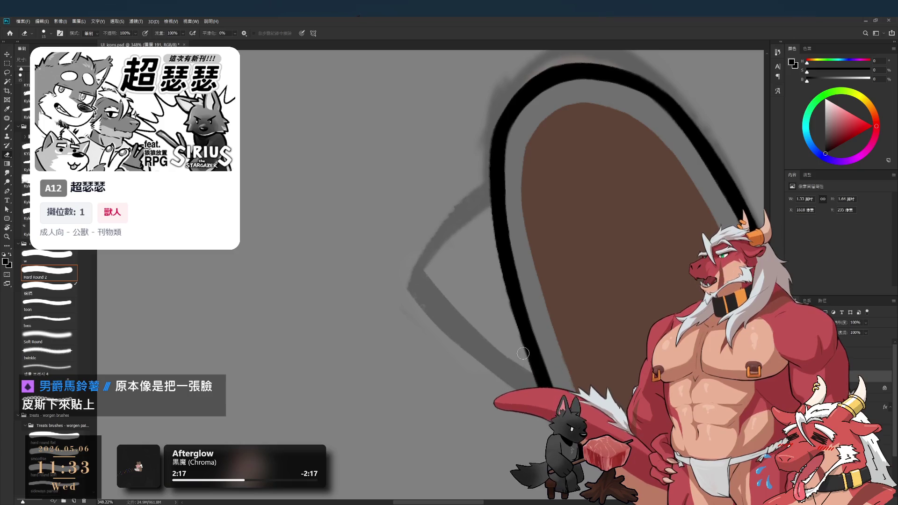
pyautogui.press('[')
pyautogui.press('b')
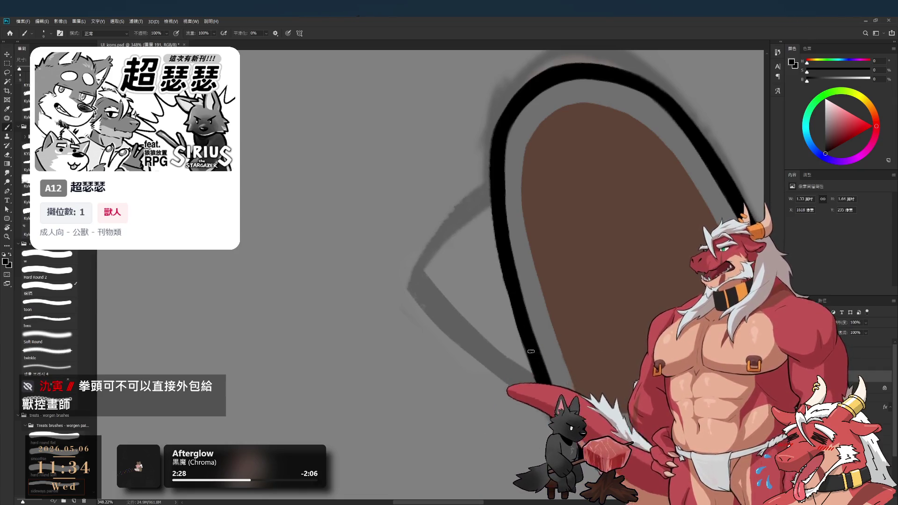
# Touch up the remaining outline edge, then reset the view rotation to 0°
pyautogui.press('e')
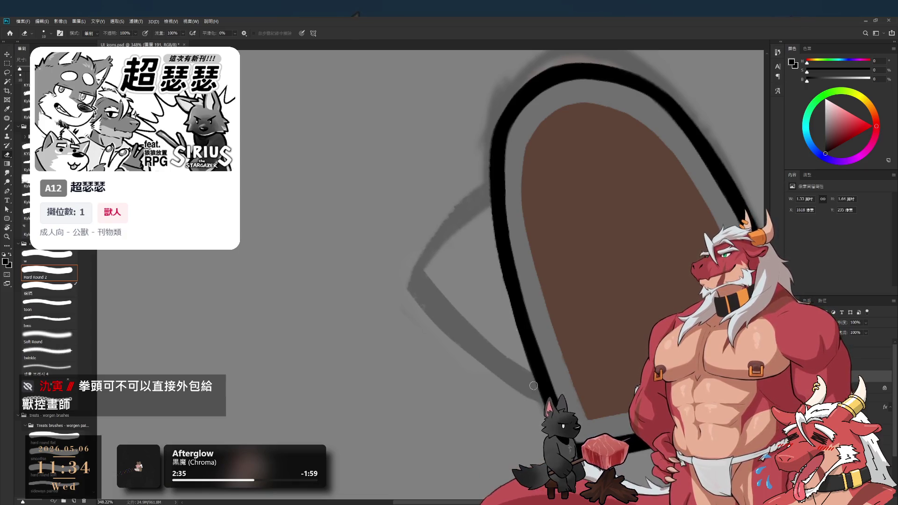
pyautogui.scroll(-1, 514, 328)
pyautogui.press('b')
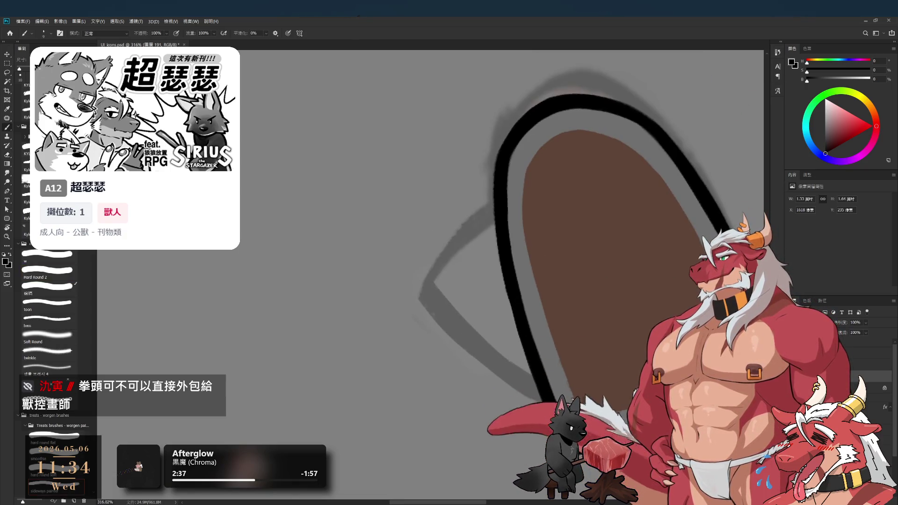
pyautogui.scroll(5, 501, 285)
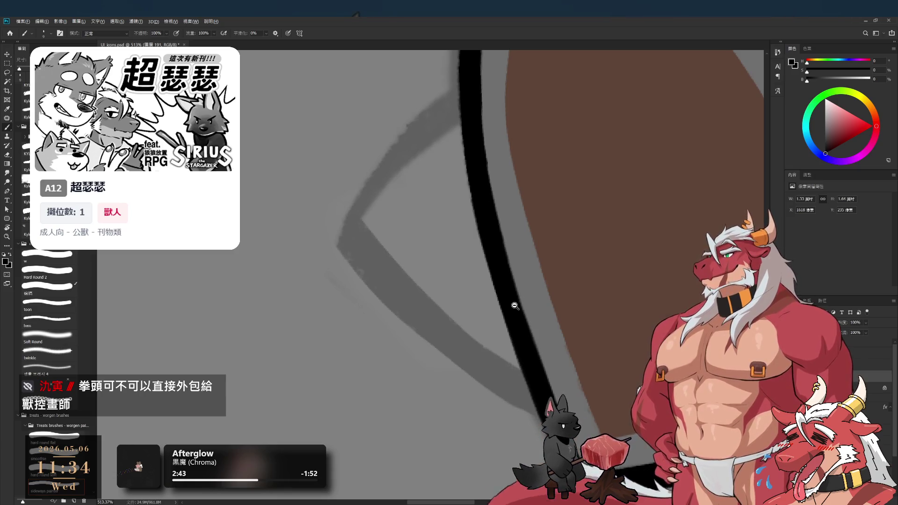
pyautogui.scroll(-10, 515, 306)
pyautogui.press('r')
pyautogui.moveTo(467, 262)
pyautogui.mouseDown()
pyautogui.moveTo(371, 201)
pyautogui.moveTo(393, 229)
pyautogui.mouseUp()
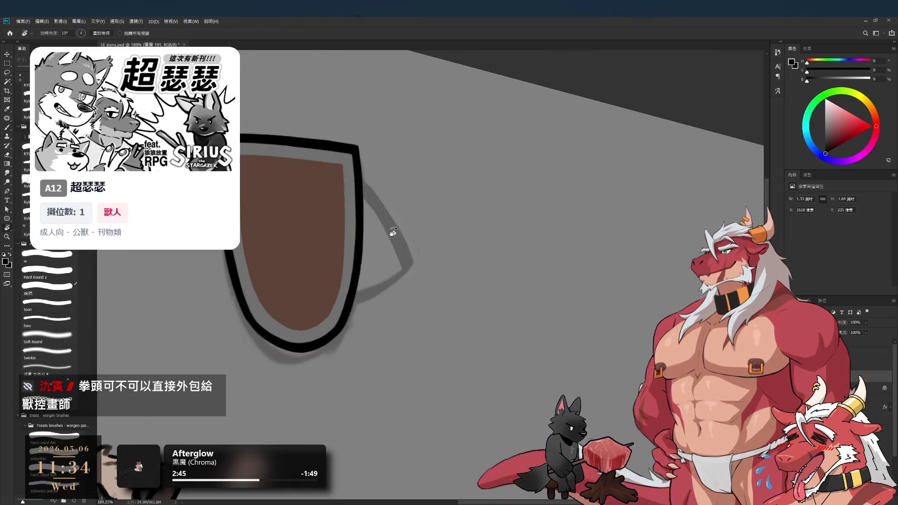
pyautogui.press('Escape')
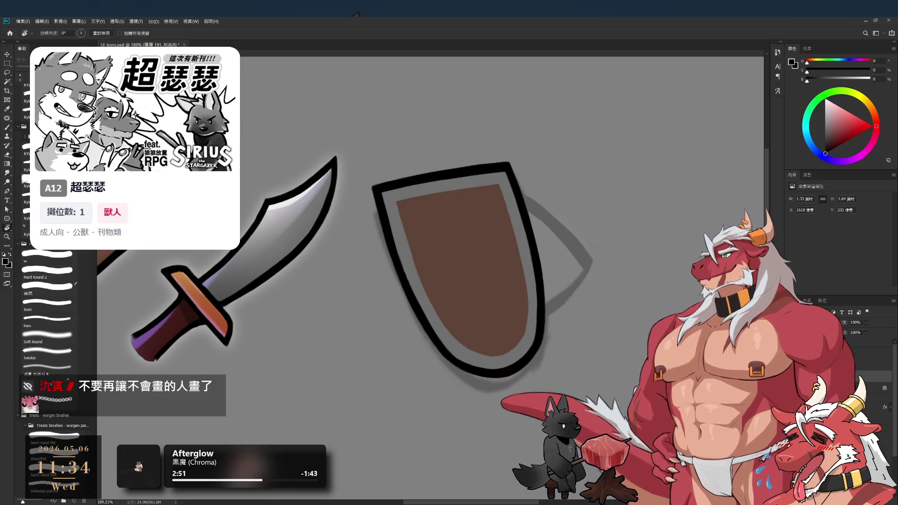
# Bring the grey hammer back over the shield and sample its grey on another layer
pyautogui.hotkey('ctrl', 'z')
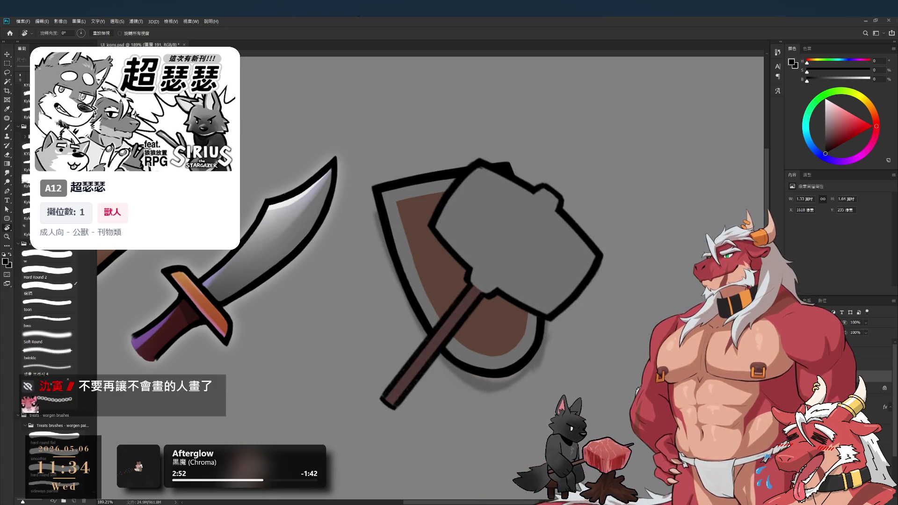
pyautogui.click(875, 352)
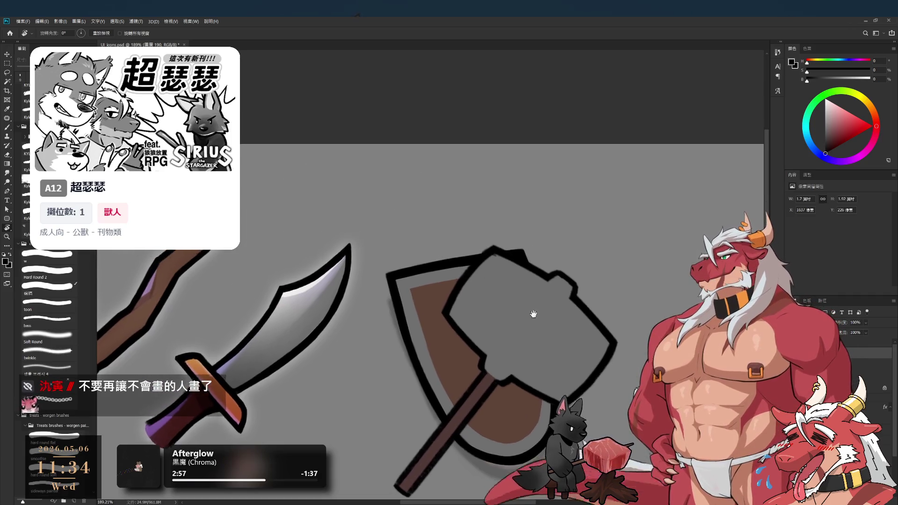
pyautogui.moveTo(533, 313); pyautogui.dragTo(470, 218)
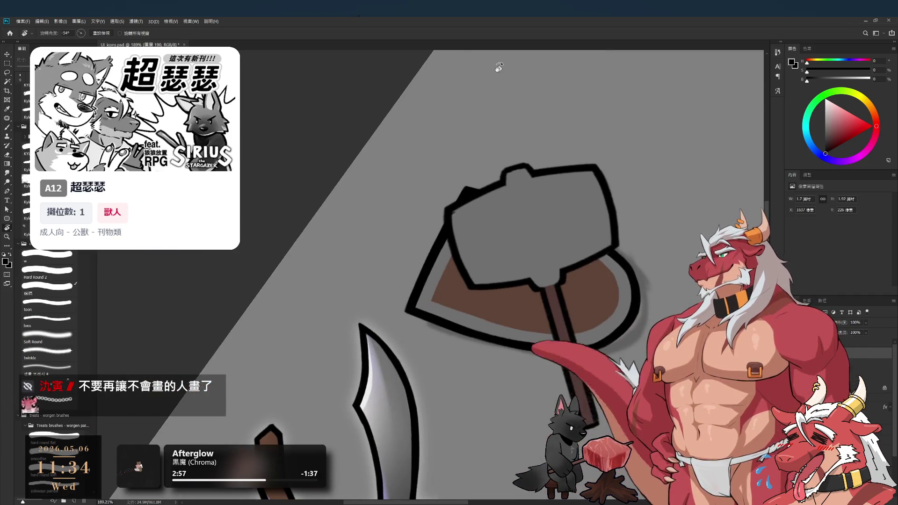
pyautogui.scroll(2, 470, 217)
pyautogui.press('e')
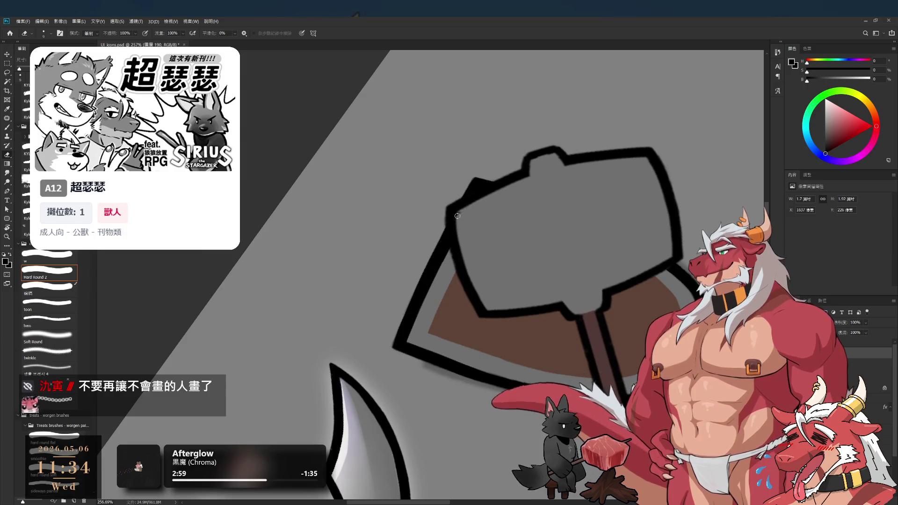
pyautogui.scroll(2, 481, 210)
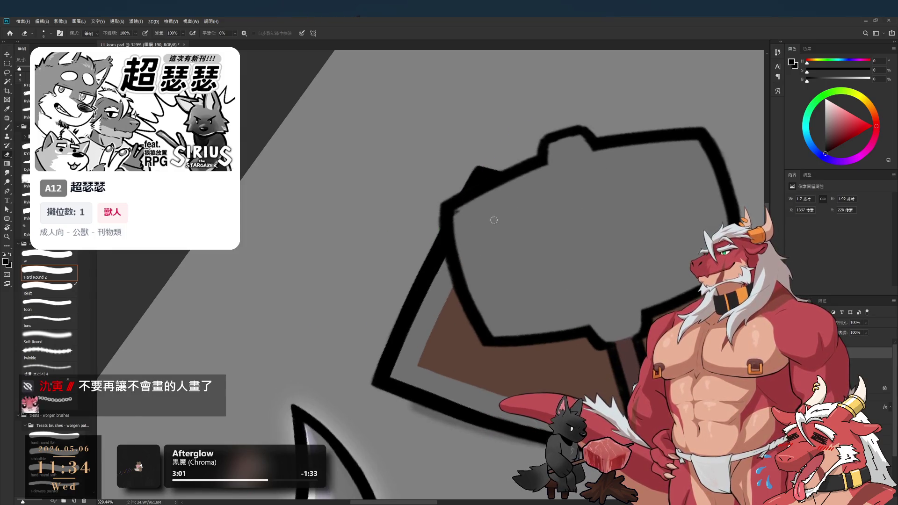
pyautogui.press('b')
pyautogui.keyDown('alt'); pyautogui.click(489, 225); pyautogui.keyUp('alt')
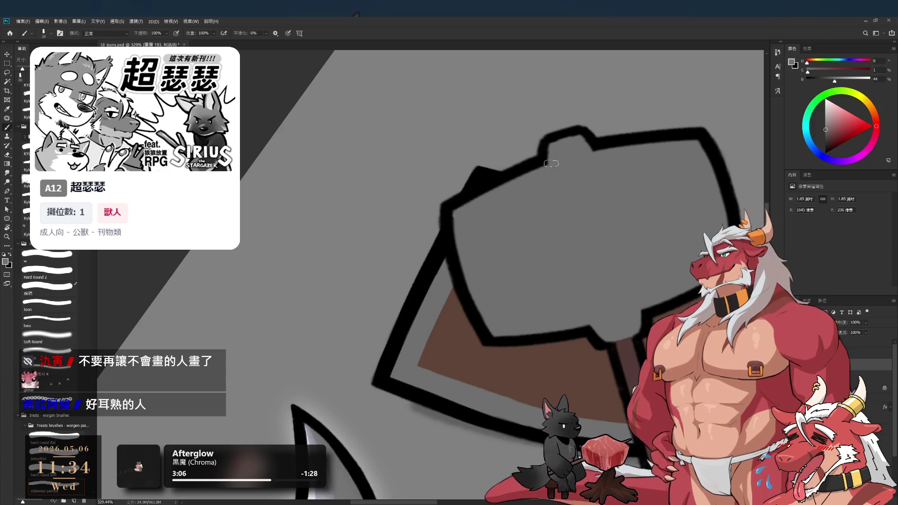
# On the hammer outline layer, rotate the view and outline the handle with a smaller brush
pyautogui.keyDown('ctrl'); pyautogui.click(639, 243); pyautogui.keyUp('ctrl')
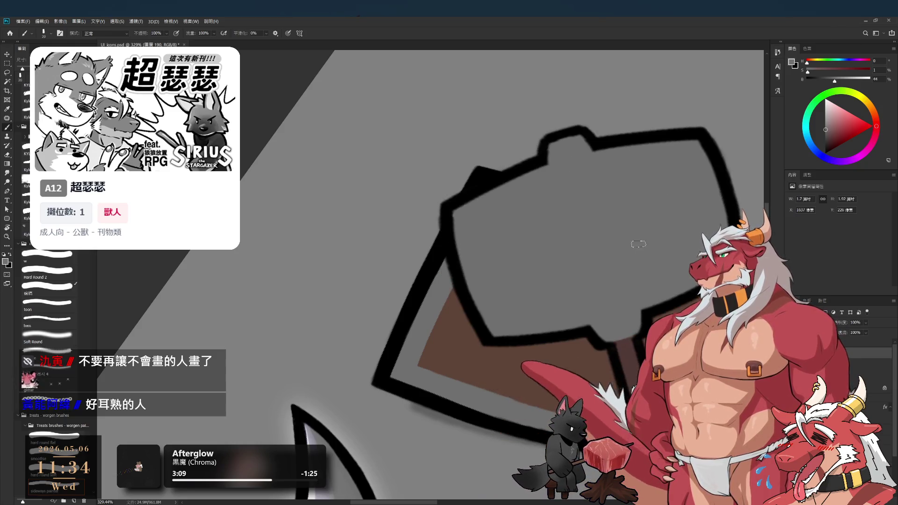
pyautogui.moveTo(638, 244); pyautogui.dragTo(573, 174)
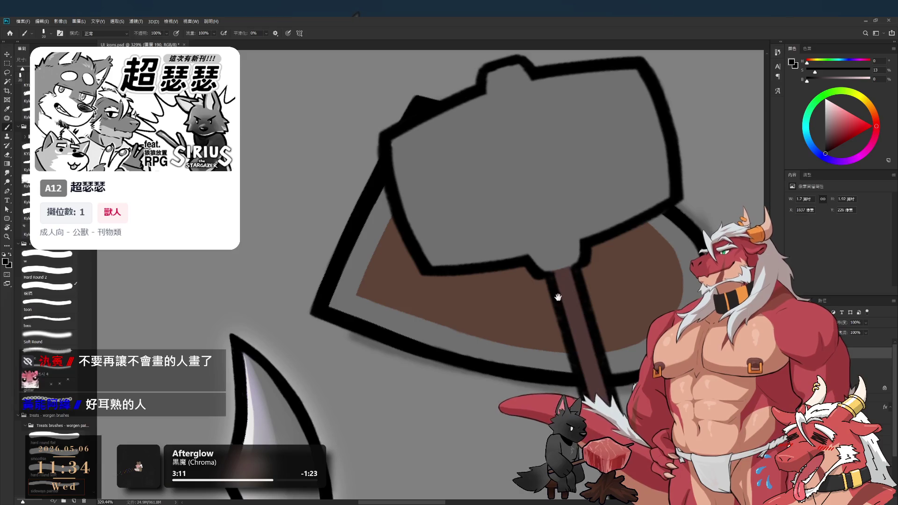
pyautogui.press('r')
pyautogui.moveTo(542, 200)
pyautogui.mouseDown()
pyautogui.moveTo(608, 234)
pyautogui.moveTo(683, 210)
pyautogui.moveTo(673, 225)
pyautogui.mouseUp()
pyautogui.scroll(2, 525, 251)
pyautogui.press('b')
pyautogui.press('[')
pyautogui.press('[')
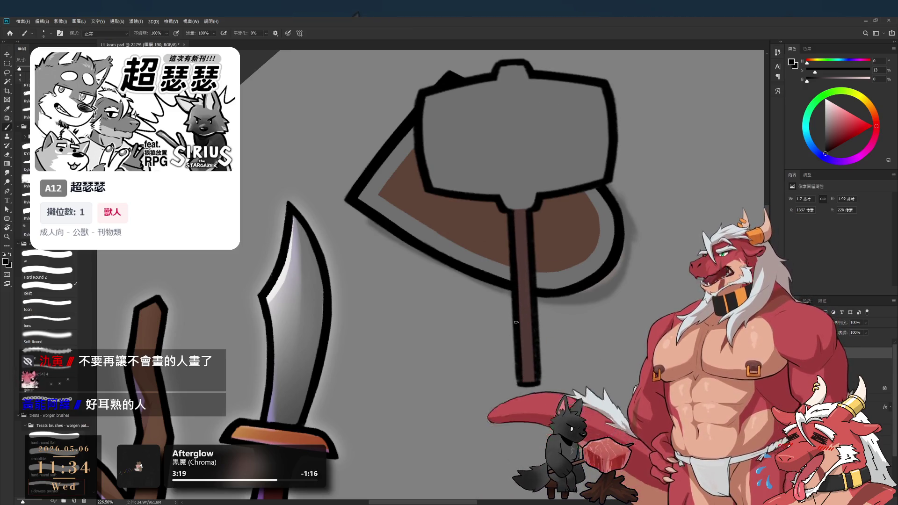
pyautogui.scroll(2, 524, 370)
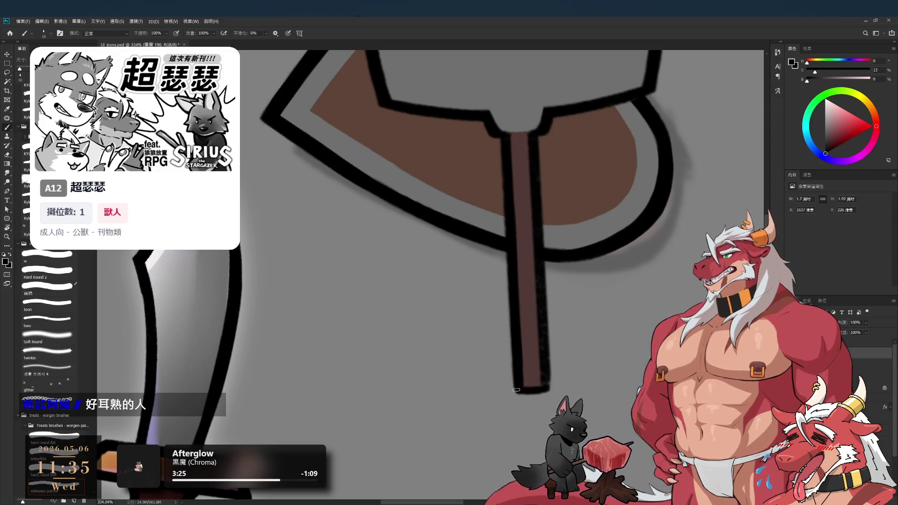
# Refine the upright handle's black outline, undoing a stray erase on its right side
pyautogui.press('e')
pyautogui.press('r')
pyautogui.moveTo(540, 398)
pyautogui.mouseDown()
pyautogui.moveTo(551, 341)
pyautogui.moveTo(637, 267)
pyautogui.moveTo(532, 330)
pyautogui.moveTo(427, 263)
pyautogui.moveTo(515, 115)
pyautogui.moveTo(540, 270)
pyautogui.mouseUp()
pyautogui.press('b')
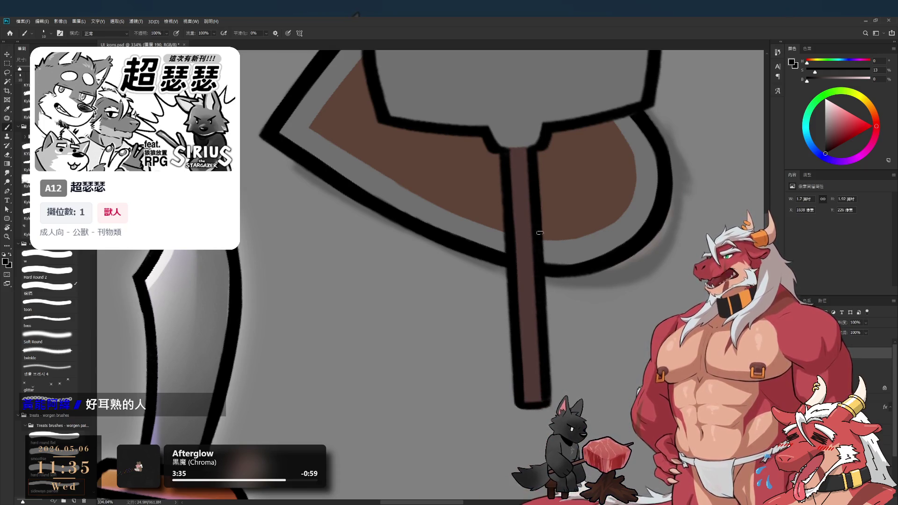
pyautogui.press('e')
pyautogui.moveTo(539, 239); pyautogui.dragTo(538, 175)
pyautogui.hotkey('ctrl', 'z')
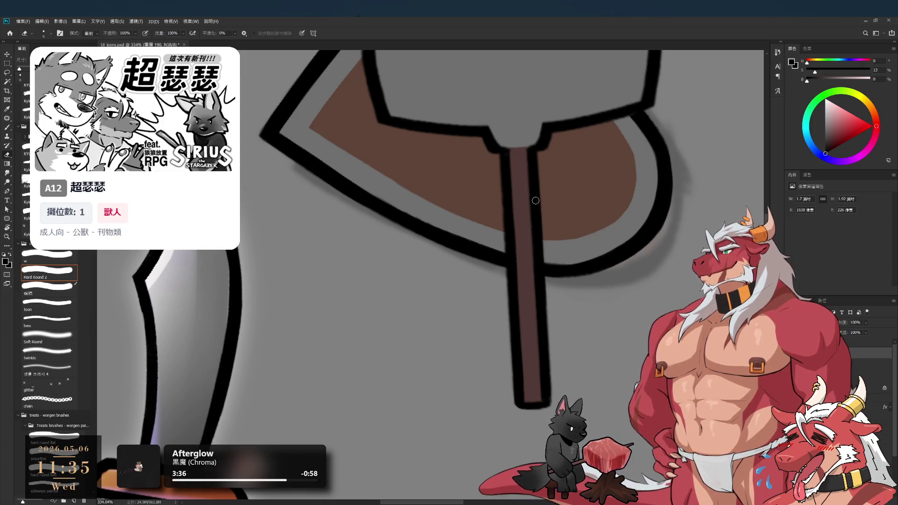
pyautogui.press('[')
pyautogui.press('[')
pyautogui.press('[')
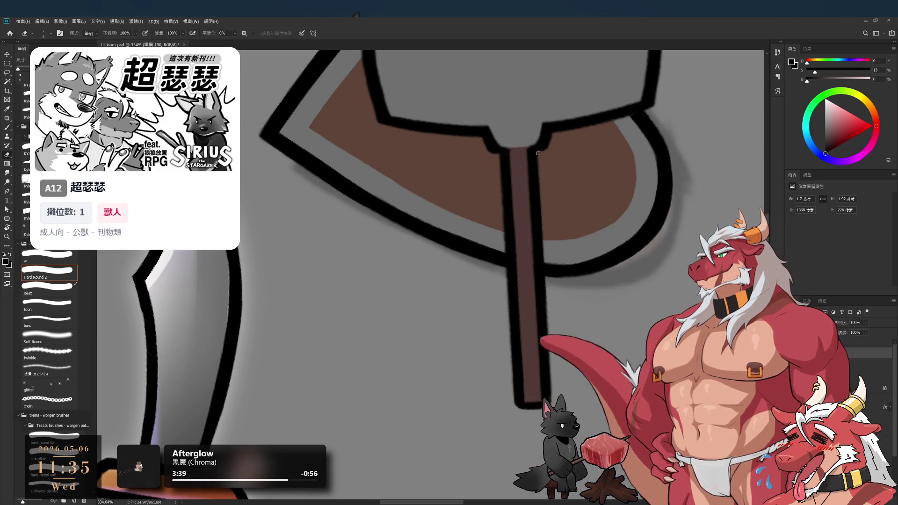
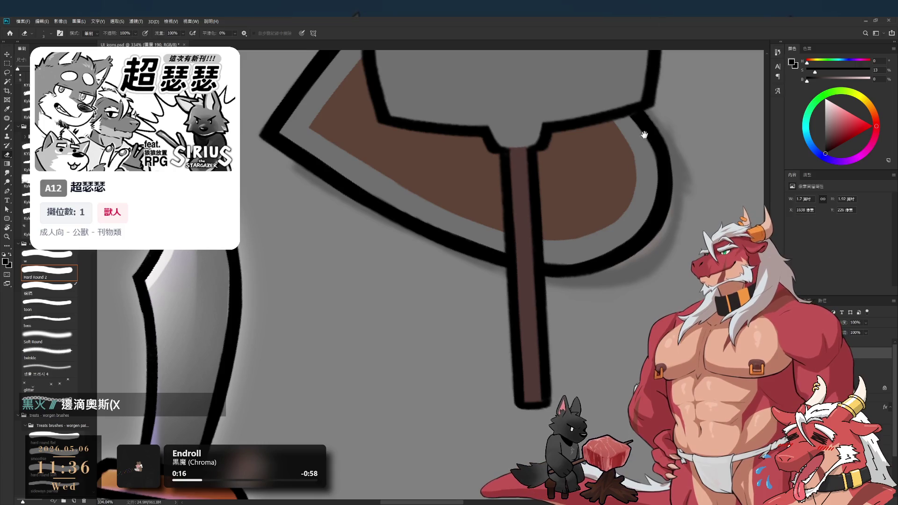
# Straighten the canvas view upright and zoom in on the sword and shield
pyautogui.scroll(-5, 592, 209)
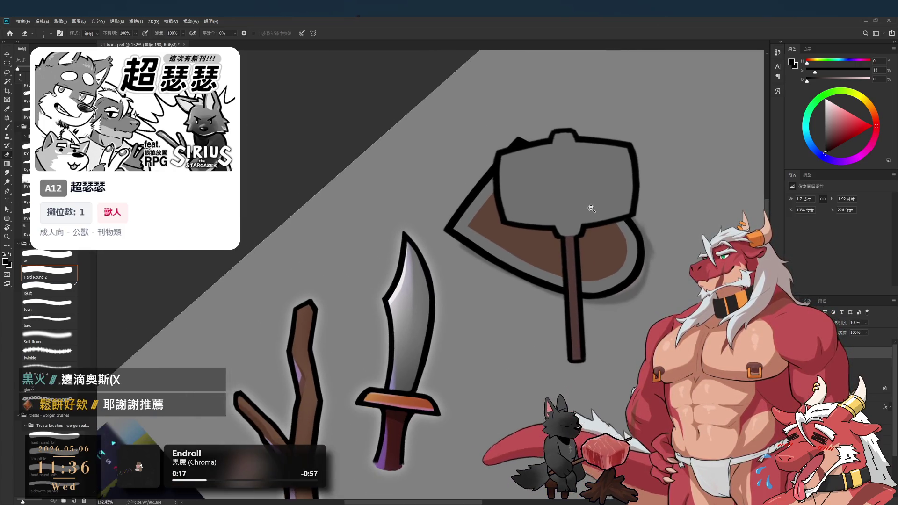
pyautogui.scroll(3, 592, 209)
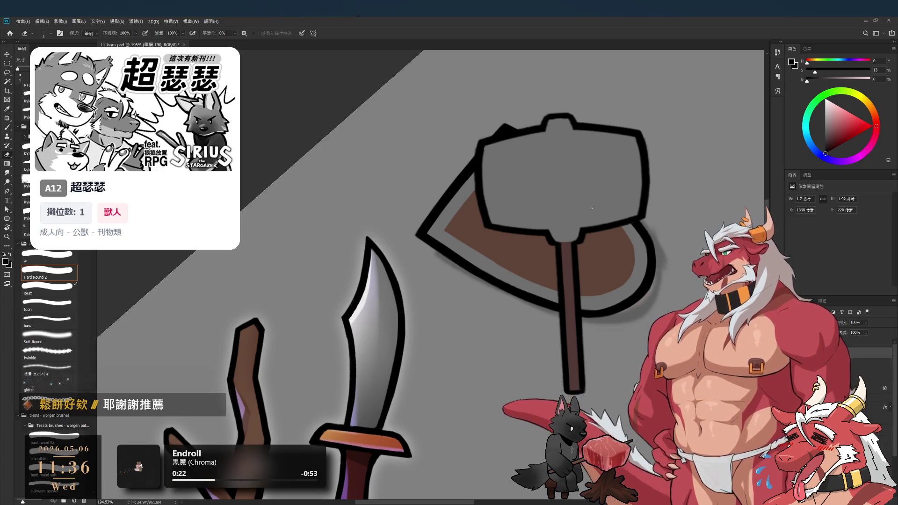
pyautogui.press('r')
pyautogui.moveTo(644, 257); pyautogui.dragTo(588, 306)
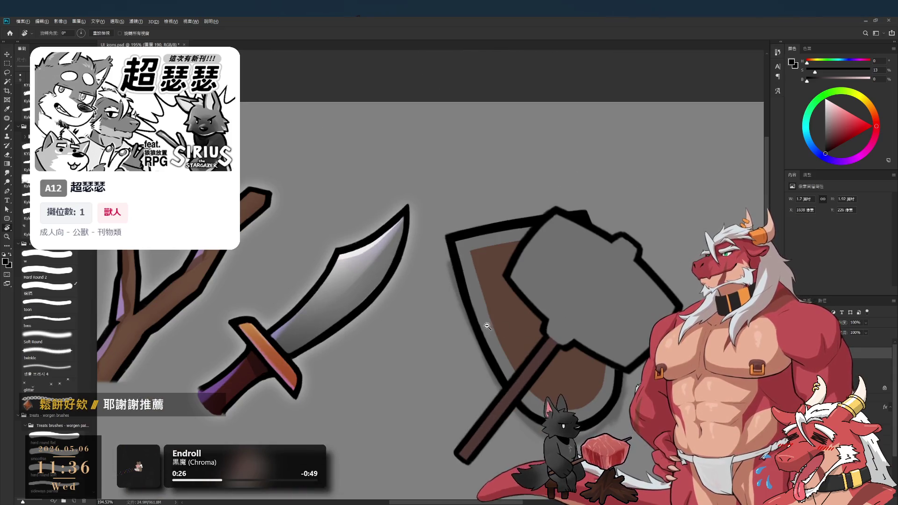
pyautogui.moveTo(490, 327); pyautogui.dragTo(524, 327)
pyautogui.press('b')
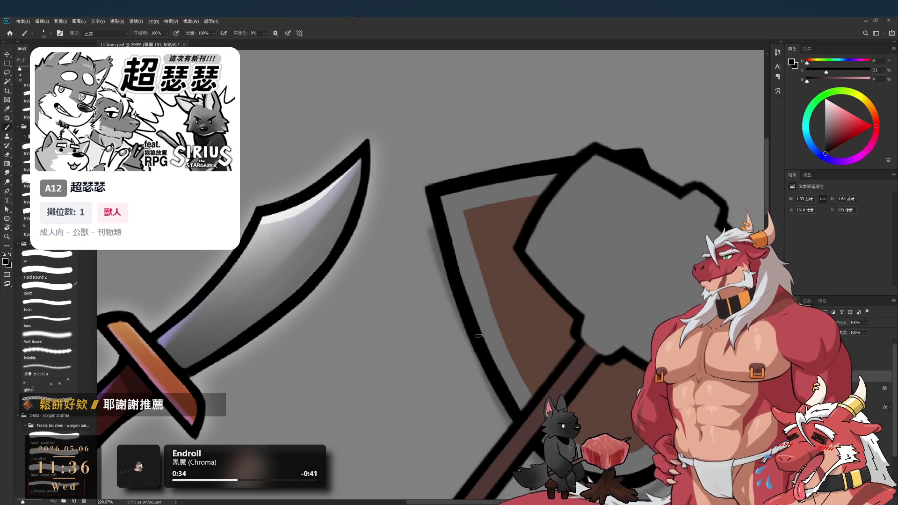
pyautogui.scroll(-5, 484, 352)
pyautogui.scroll(3, 491, 281)
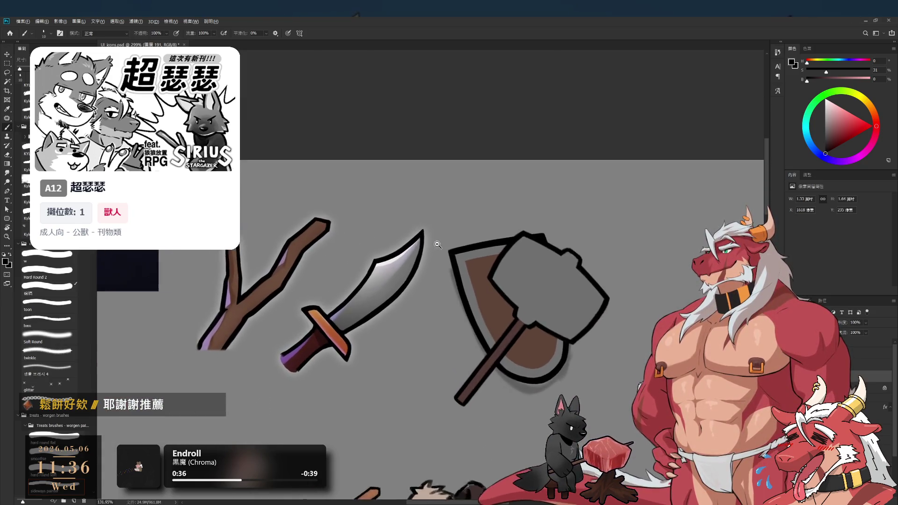
pyautogui.scroll(-5, 492, 271)
pyautogui.scroll(2, 494, 252)
pyautogui.scroll(2, 494, 251)
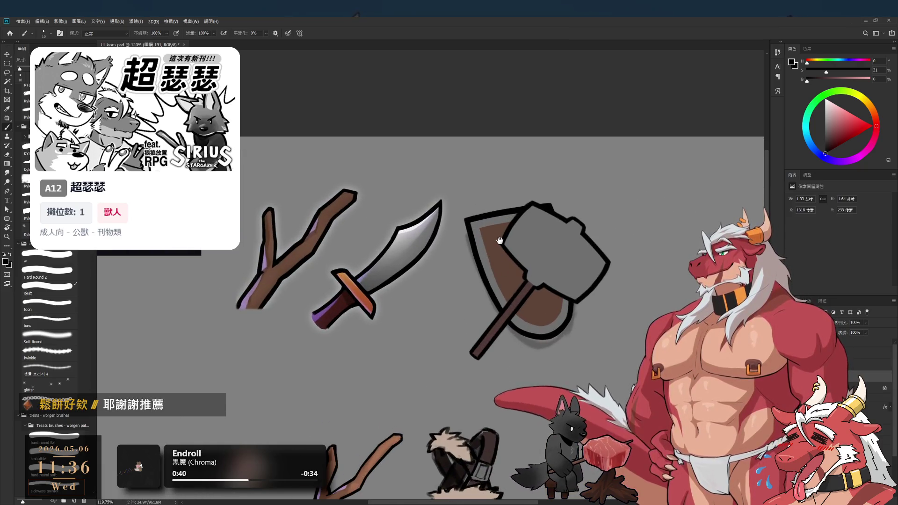
# Nudge the hammer slightly up and right over the shield, then undo to hide it
pyautogui.hotkey('ctrl', 't')
pyautogui.moveTo(572, 262)
pyautogui.mouseDown()
pyautogui.moveTo(585, 251)
pyautogui.moveTo(579, 259)
pyautogui.mouseUp()
pyautogui.press('Return')
pyautogui.press('b')
pyautogui.click(884, 353)
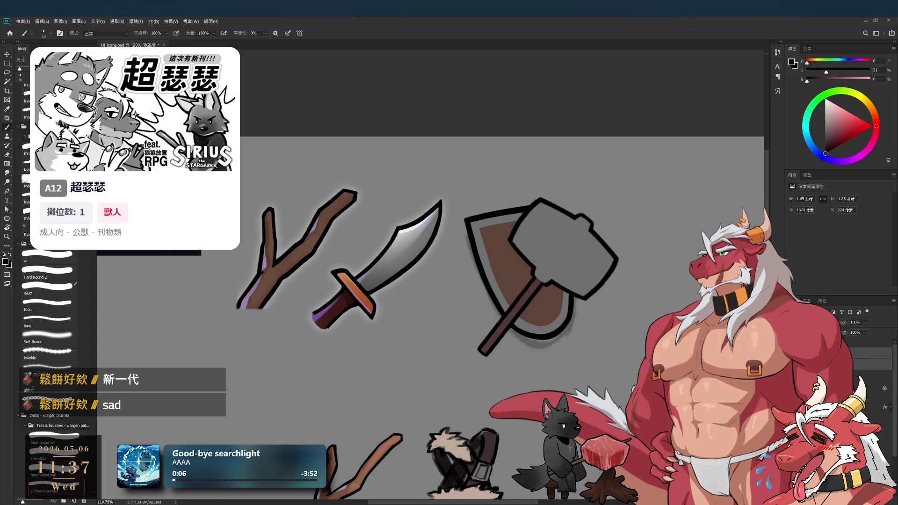
pyautogui.hotkey('ctrl', 'z')
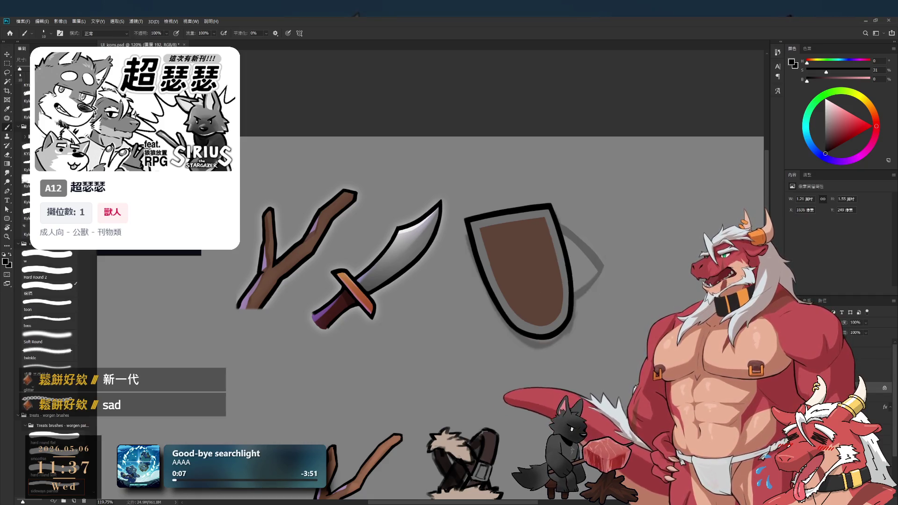
# Undo back past the faint outline, new layer and layer 圖層 192 changes
pyautogui.hotkey('ctrl', 'z')
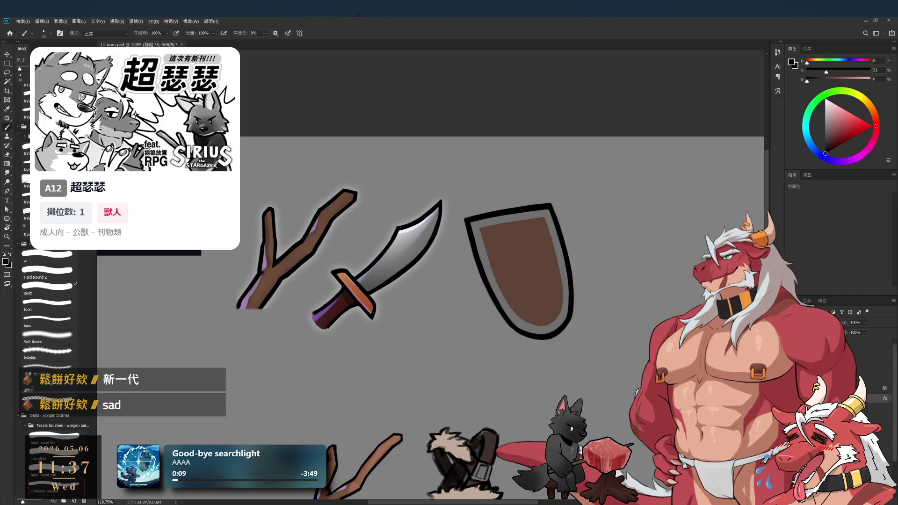
pyautogui.hotkey('ctrl', 'z')
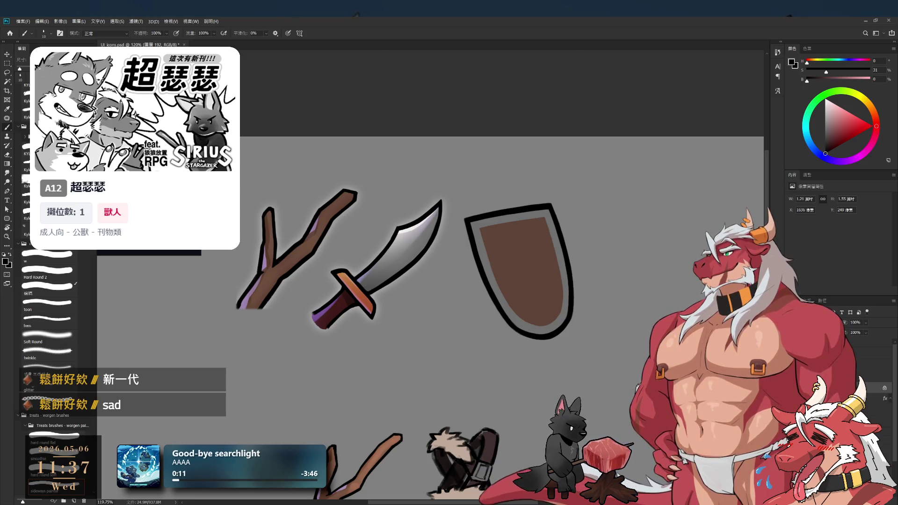
pyautogui.hotkey('ctrl', 'z')
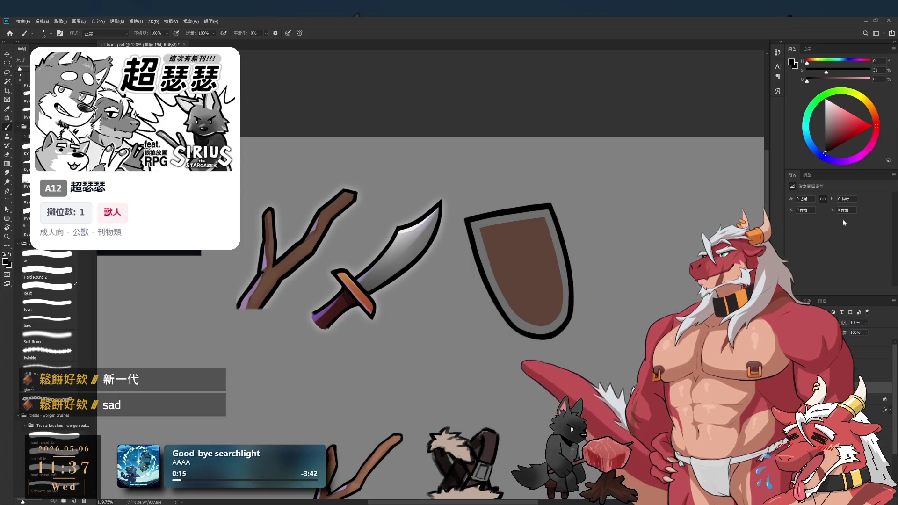
pyautogui.hotkey('ctrl', 'z')
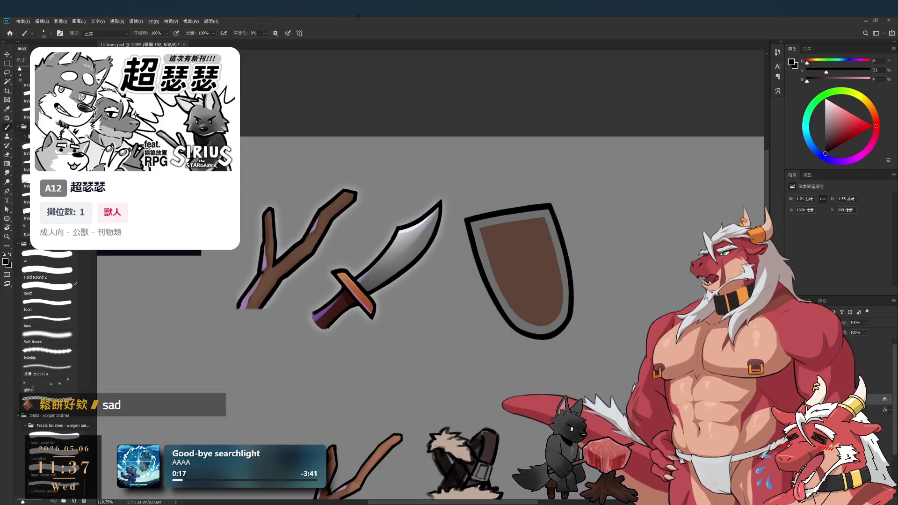
# Turn and zoom the view onto the shield and sample its black outline colour
pyautogui.press('r')
pyautogui.moveTo(468, 244)
pyautogui.mouseDown()
pyautogui.moveTo(427, 276)
pyautogui.moveTo(530, 327)
pyautogui.mouseUp()
pyautogui.scroll(5, 515, 333)
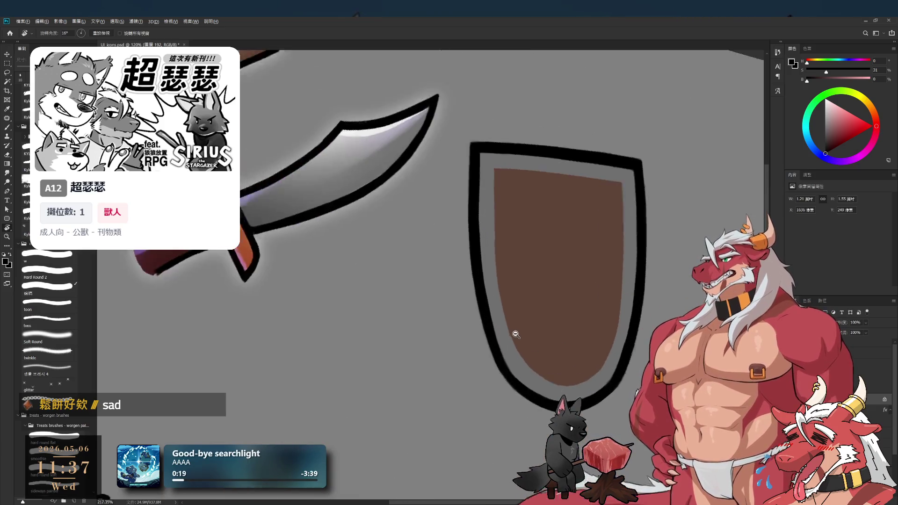
pyautogui.press('b')
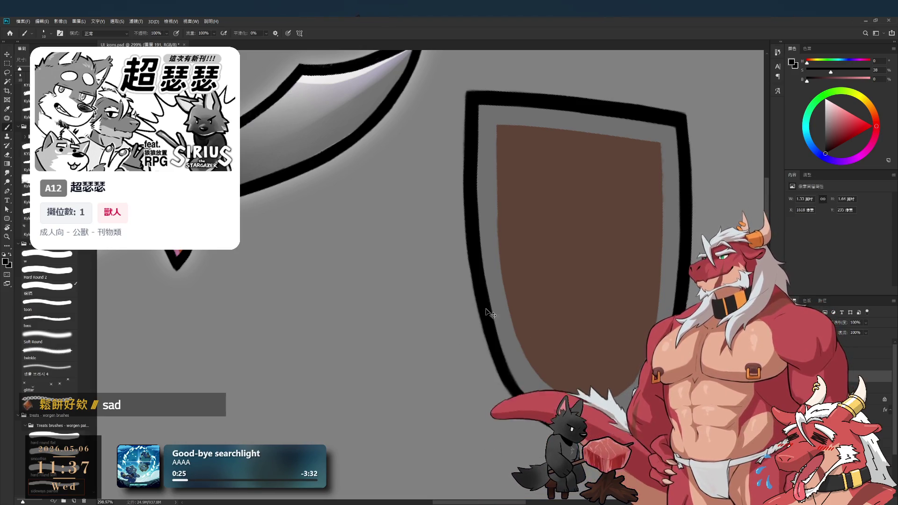
pyautogui.keyDown('alt'); pyautogui.click(496, 346); pyautogui.keyUp('alt')
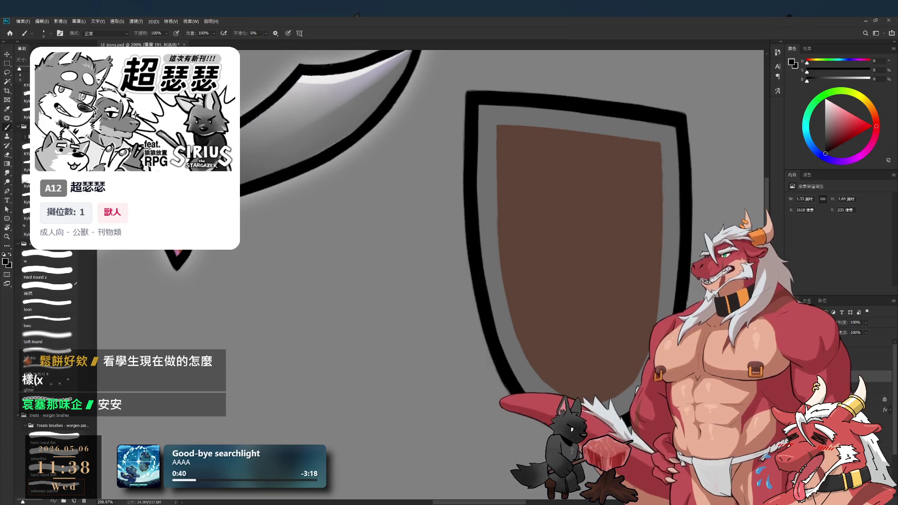
# Tilt and zoom the view around the shield's edge, then level it again
pyautogui.press('r')
pyautogui.moveTo(655, 219)
pyautogui.mouseDown()
pyautogui.moveTo(672, 304)
pyautogui.moveTo(536, 305)
pyautogui.mouseUp()
pyautogui.scroll(3, 485, 296)
pyautogui.press('b')
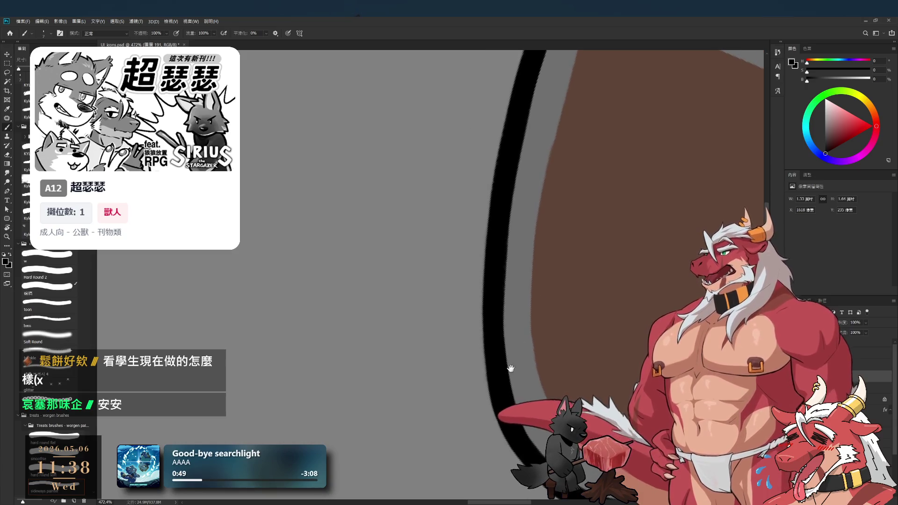
pyautogui.scroll(-2, 507, 367)
pyautogui.press('r')
pyautogui.moveTo(602, 255); pyautogui.dragTo(555, 75)
pyautogui.moveTo(541, 211); pyautogui.dragTo(567, 251)
pyautogui.press('b')
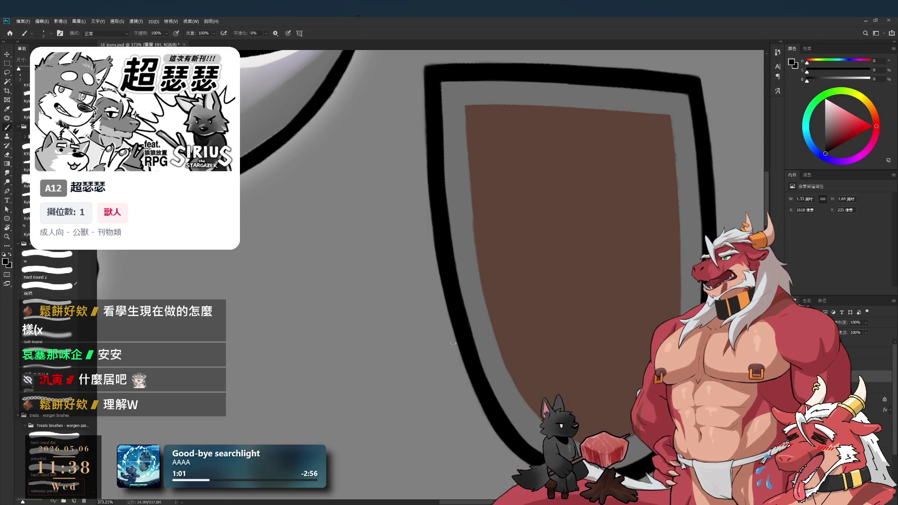
# Select layer 圖層 192 and sample the shield rim's grey as the paint colour
pyautogui.keyDown('alt'); pyautogui.click(545, 298); pyautogui.keyUp('alt')
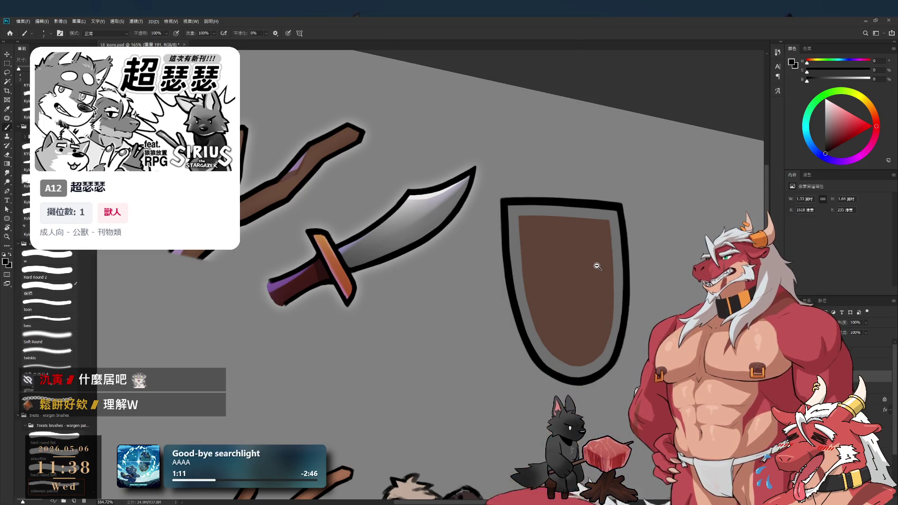
pyautogui.moveTo(587, 319)
pyautogui.mouseDown()
pyautogui.moveTo(641, 311)
pyautogui.moveTo(629, 331)
pyautogui.mouseUp()
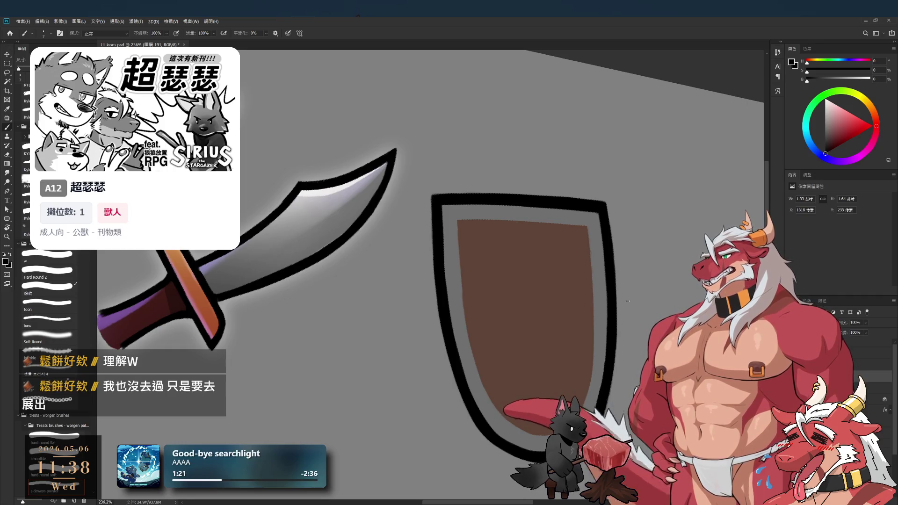
pyautogui.moveTo(628, 300); pyautogui.dragTo(702, 285)
pyautogui.scroll(3, 540, 271)
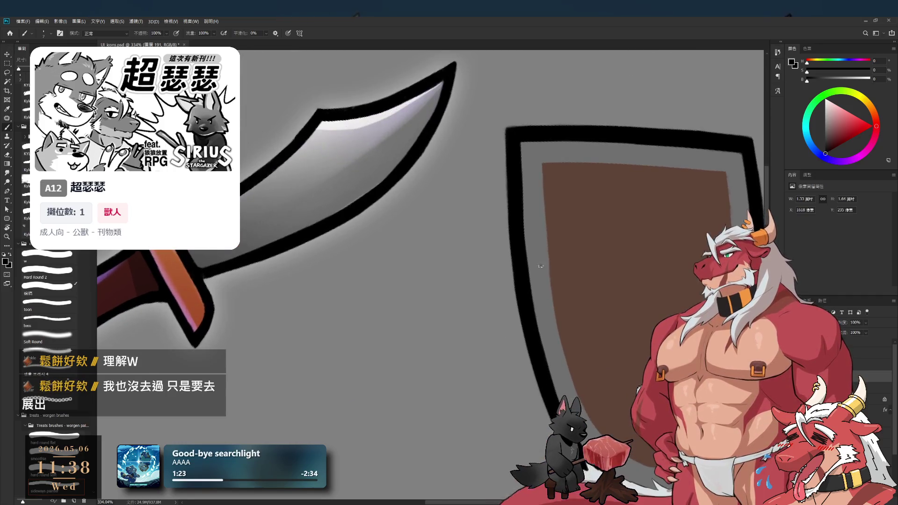
pyautogui.keyDown('ctrl'); pyautogui.click(541, 271); pyautogui.keyUp('ctrl')
pyautogui.keyDown('alt'); pyautogui.click(542, 220); pyautogui.keyUp('alt')
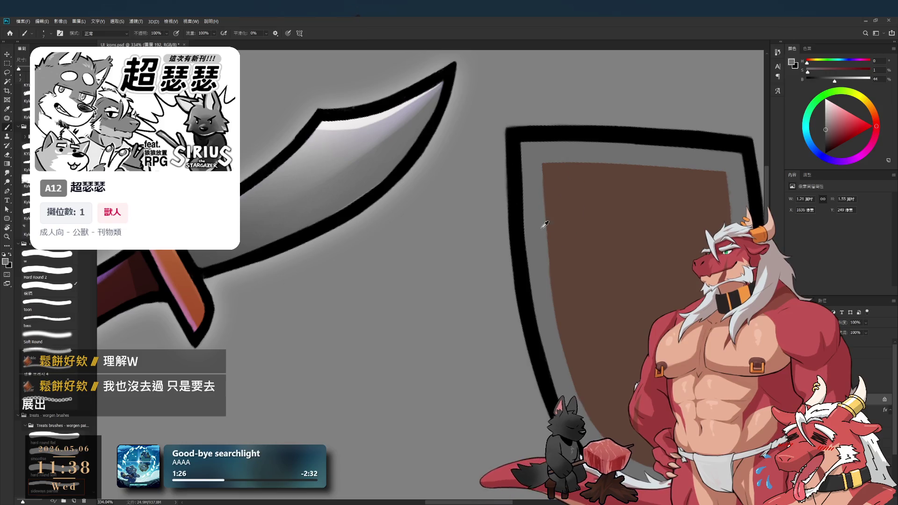
# Bring the shield's pointed end into view and rotate the canvas so the shield stands upright
pyautogui.moveTo(570, 369)
pyautogui.mouseDown()
pyautogui.moveTo(517, 283)
pyautogui.moveTo(488, 416)
pyautogui.mouseUp()
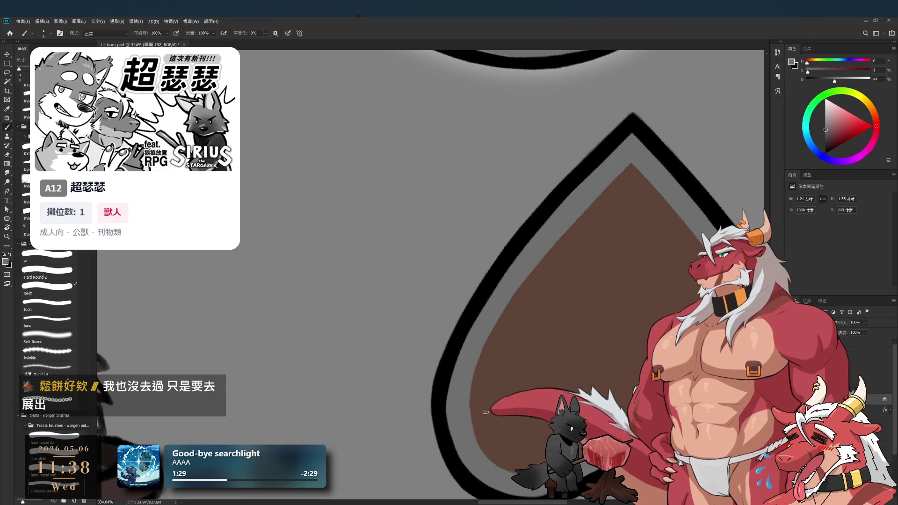
pyautogui.scroll(-2, 531, 324)
pyautogui.scroll(4, 513, 313)
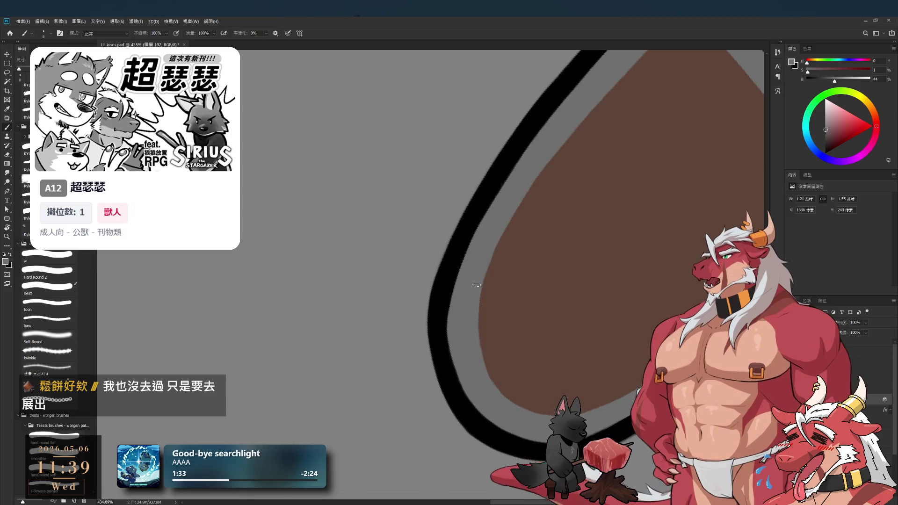
pyautogui.scroll(-3, 579, 334)
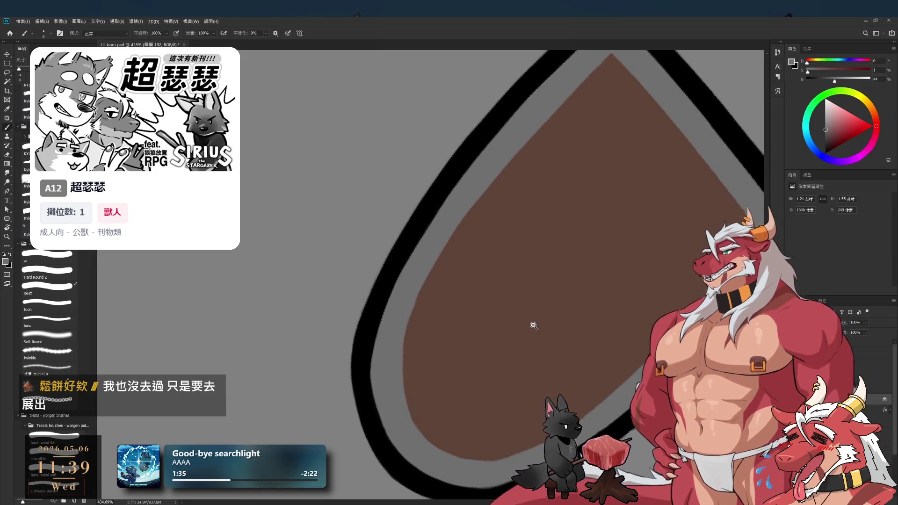
pyautogui.press('r')
pyautogui.moveTo(625, 304)
pyautogui.mouseDown()
pyautogui.moveTo(427, 260)
pyautogui.moveTo(550, 143)
pyautogui.mouseUp()
pyautogui.scroll(-3, 560, 274)
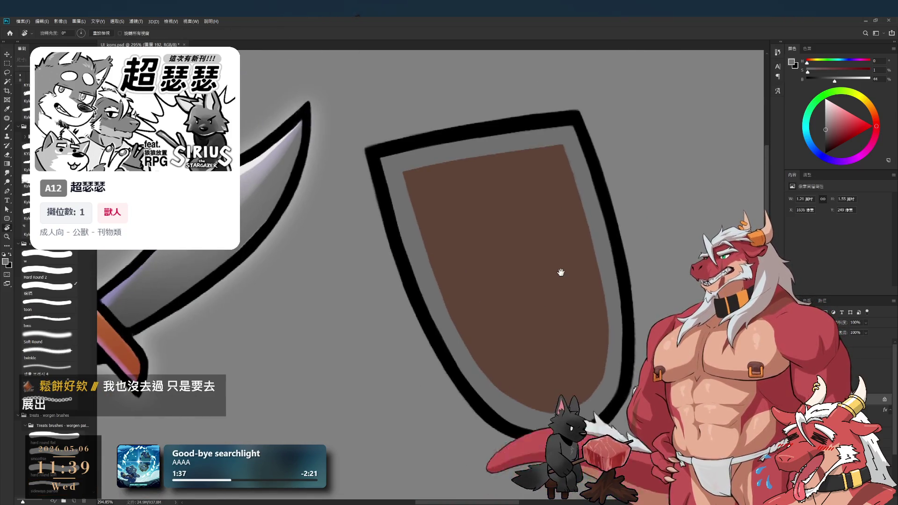
pyautogui.scroll(3, 588, 218)
pyautogui.moveTo(588, 218); pyautogui.dragTo(580, 281)
pyautogui.scroll(2, 580, 281)
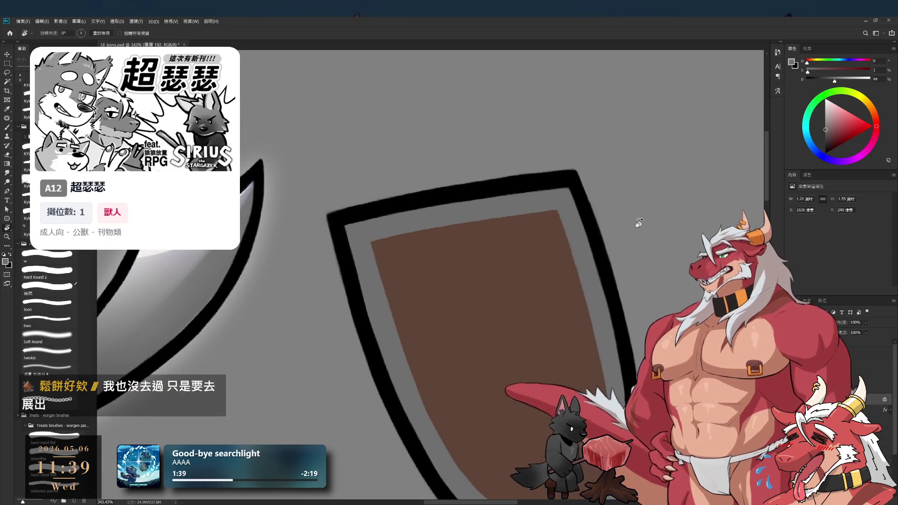
pyautogui.press('b')
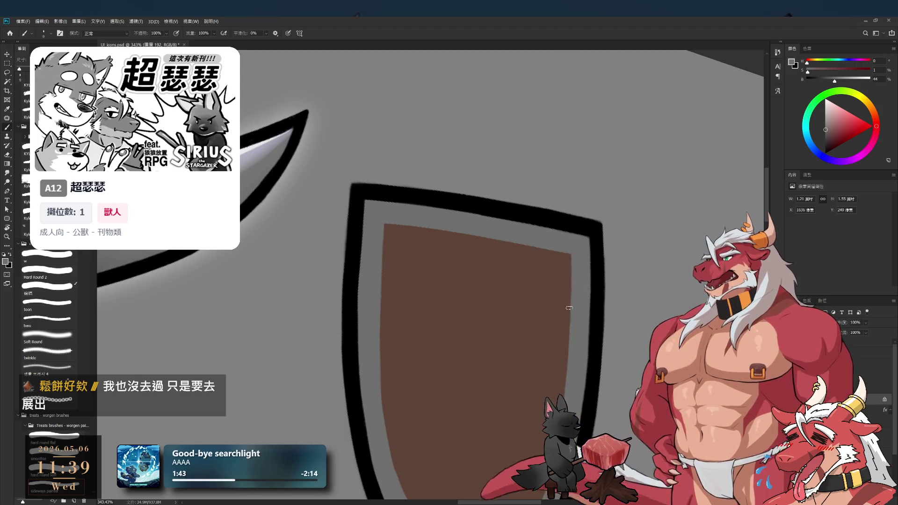
# Recentre the shield, rotate the view clockwise and zoom out to show staff, sword and shield
pyautogui.moveTo(489, 332); pyautogui.dragTo(551, 338)
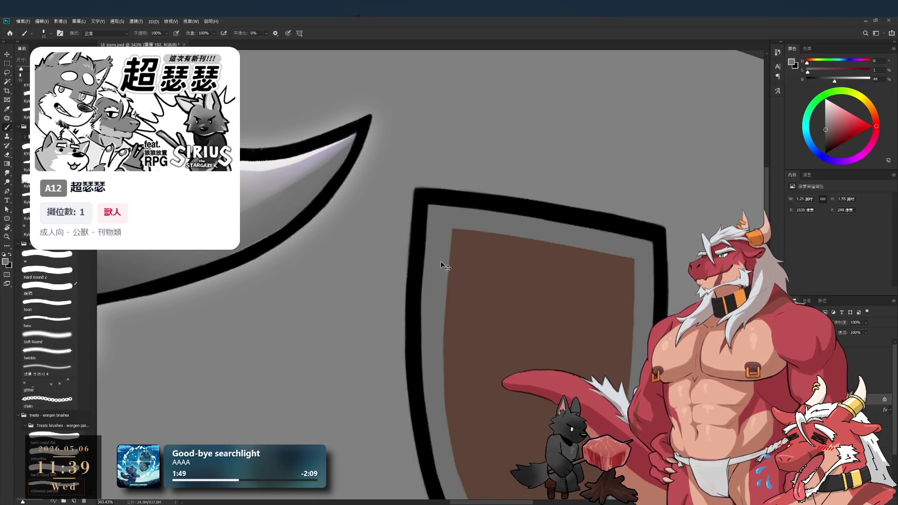
pyautogui.moveTo(440, 382); pyautogui.dragTo(427, 279)
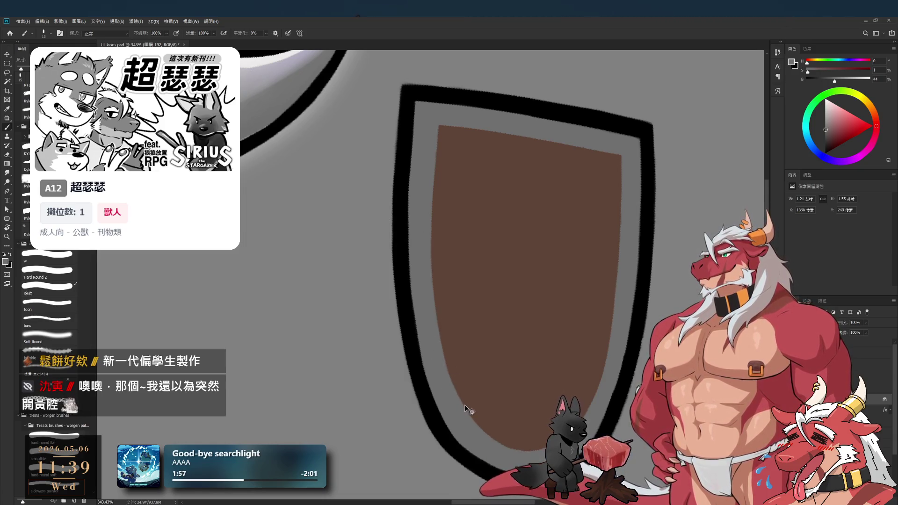
pyautogui.scroll(-1, 560, 336)
pyautogui.press('r')
pyautogui.moveTo(567, 275)
pyautogui.mouseDown()
pyautogui.moveTo(661, 208)
pyautogui.moveTo(666, 177)
pyautogui.mouseUp()
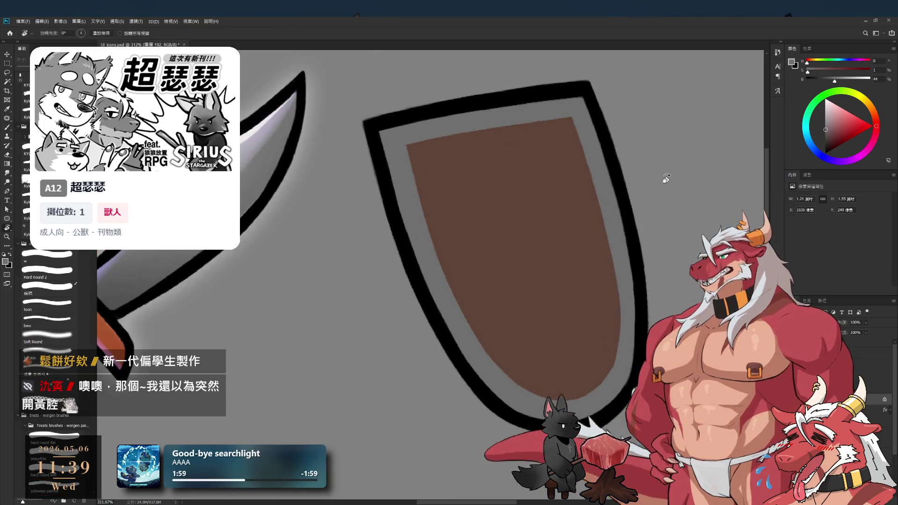
pyautogui.press('b')
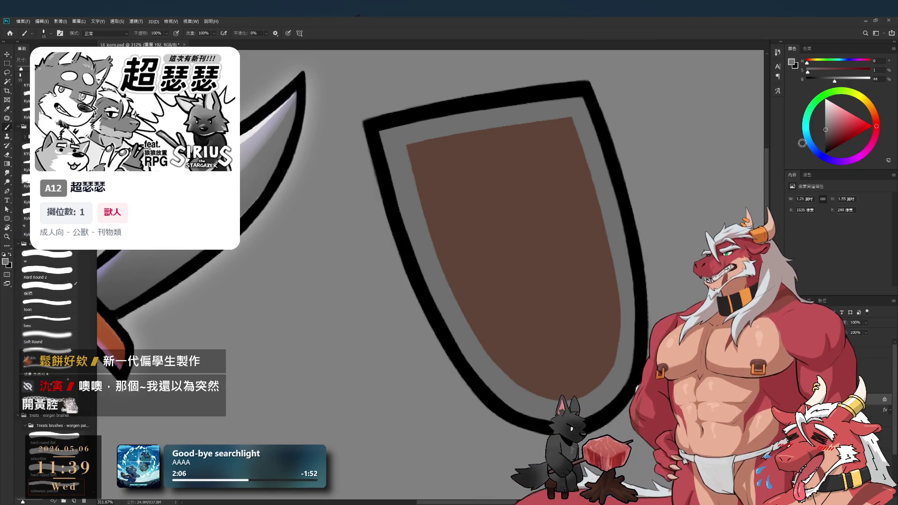
pyautogui.keyDown('ctrl'); pyautogui.keyDown('alt'); pyautogui.click(582, 284); pyautogui.keyUp('alt'); pyautogui.keyUp('ctrl')
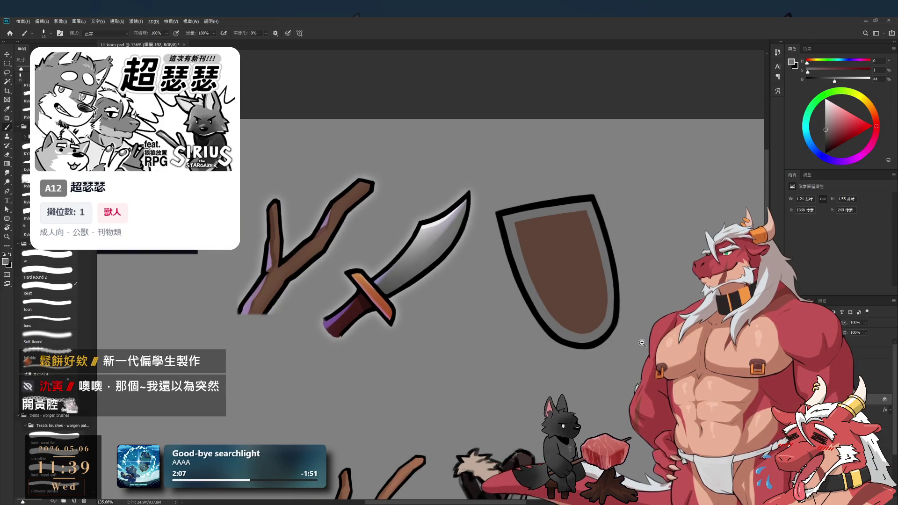
# Show the grey hammer over the shield again and add a new empty layer for shading
pyautogui.hotkey('ctrl', 'z')
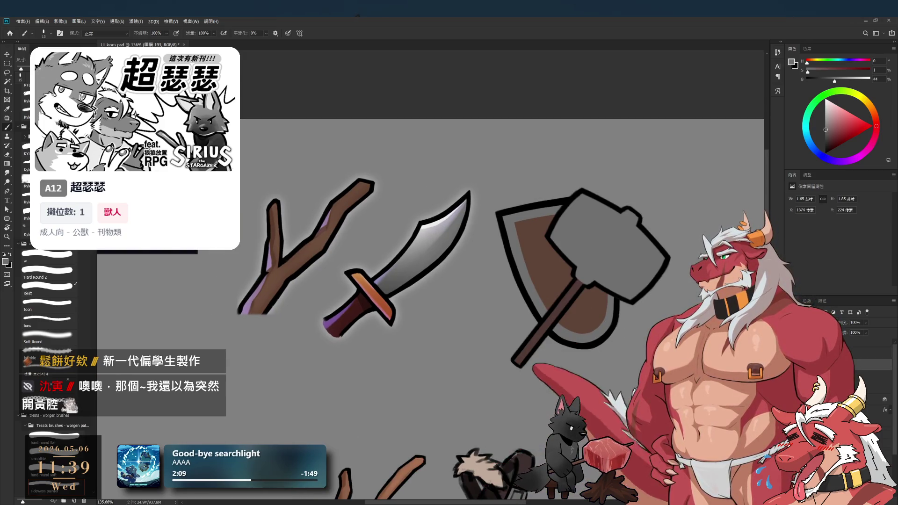
pyautogui.scroll(3, 617, 265)
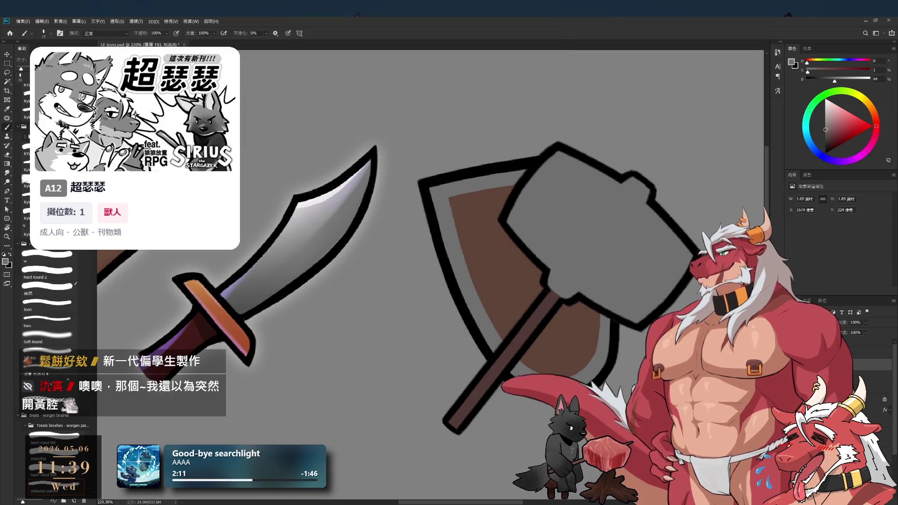
pyautogui.hotkey('ctrl', 'shift', 'alt', 'n')
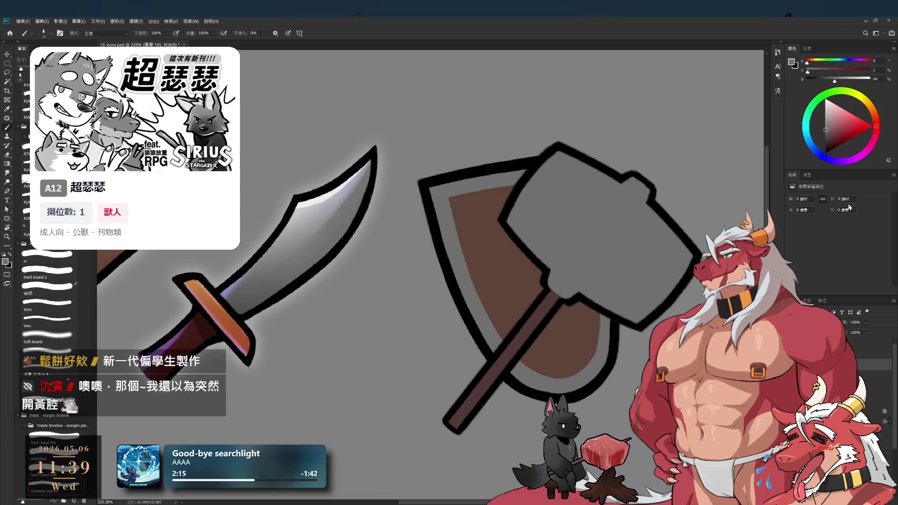
pyautogui.scroll(-2, 662, 255)
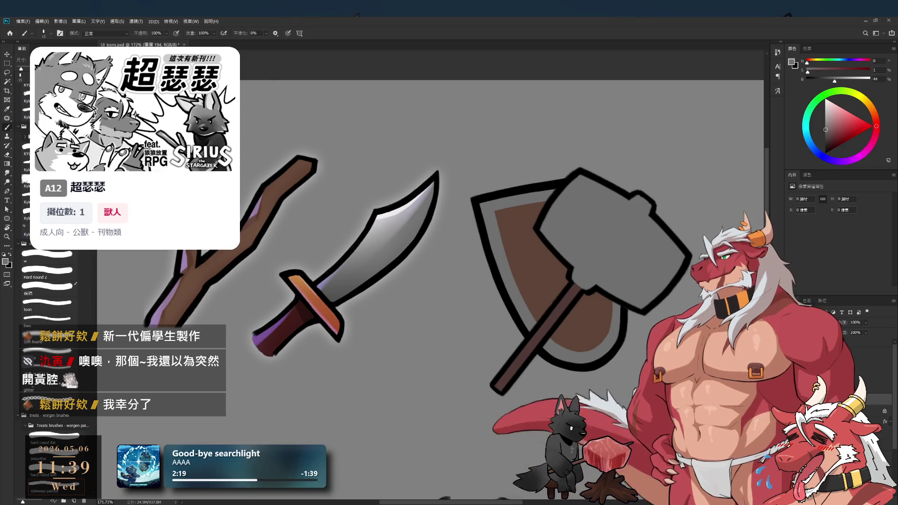
pyautogui.scroll(2, 608, 339)
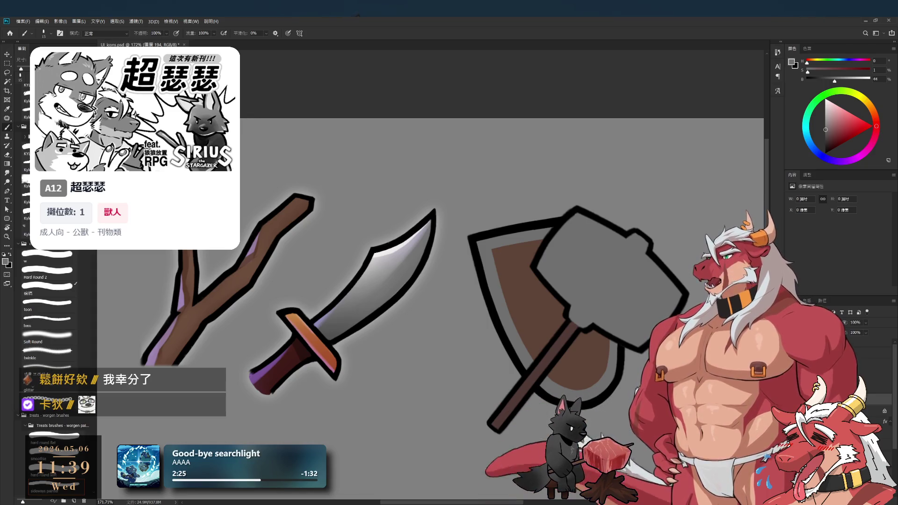
pyautogui.scroll(-2, 645, 158)
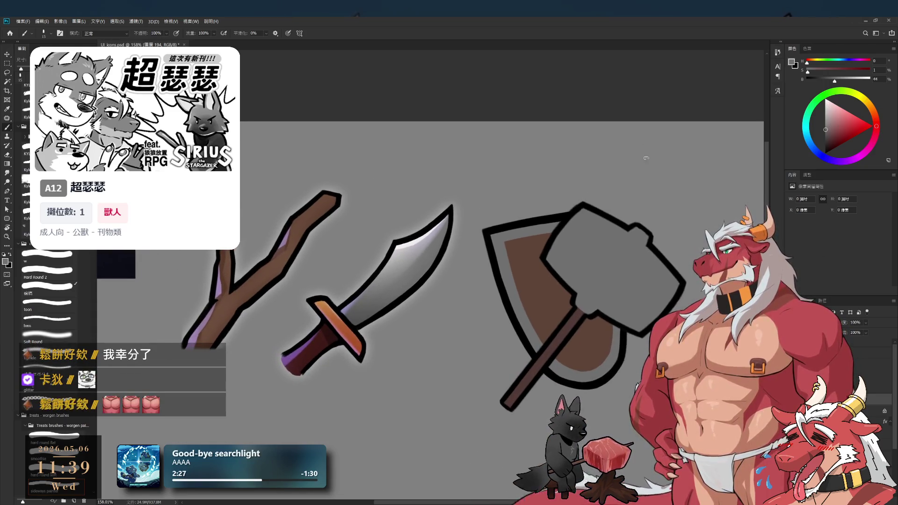
# Try dark brown, light grey and light pinkish-brown colours with a short test stroke on the shield
pyautogui.click(828, 139)
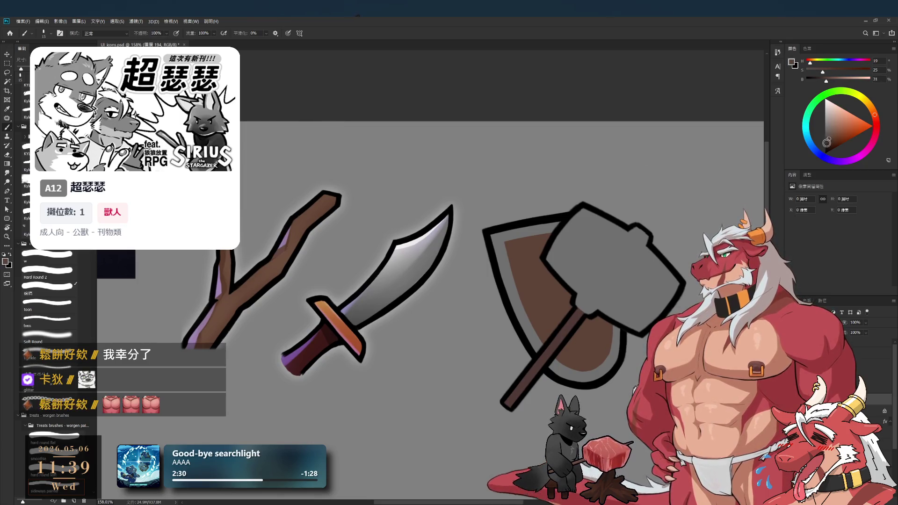
pyautogui.click(827, 115)
pyautogui.moveTo(511, 304)
pyautogui.mouseDown()
pyautogui.moveTo(517, 258)
pyautogui.moveTo(530, 276)
pyautogui.mouseUp()
pyautogui.click(835, 112)
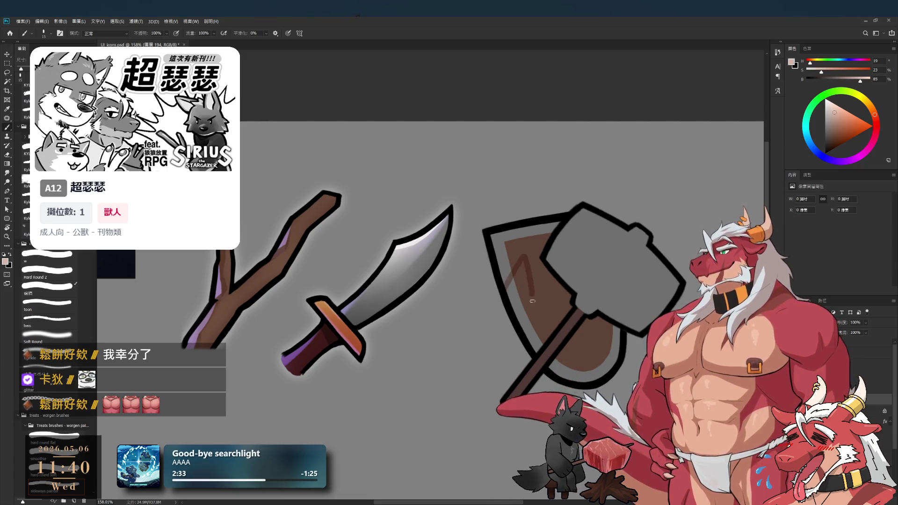
# Enlarge the brush to 400, frame the hammer head and pick a blue colour
pyautogui.scroll(-5, 578, 288)
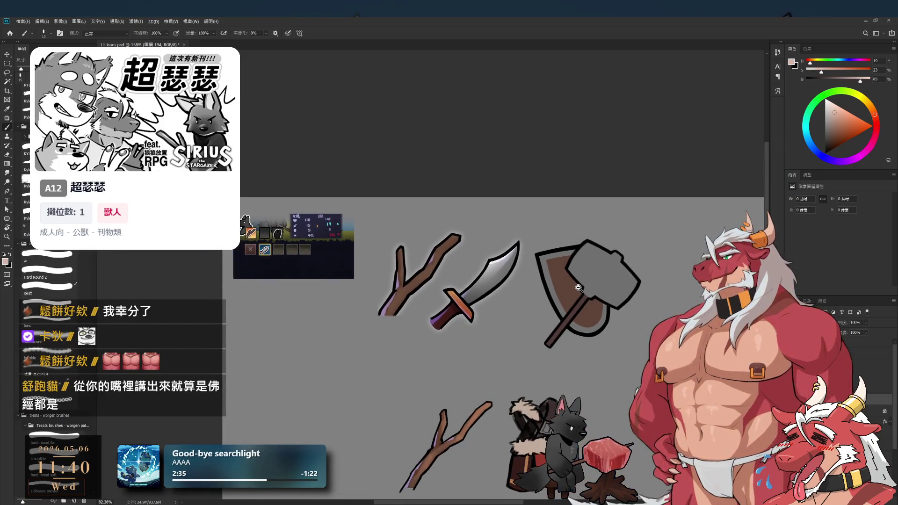
pyautogui.scroll(2, 578, 287)
pyautogui.moveTo(554, 280); pyautogui.dragTo(561, 273)
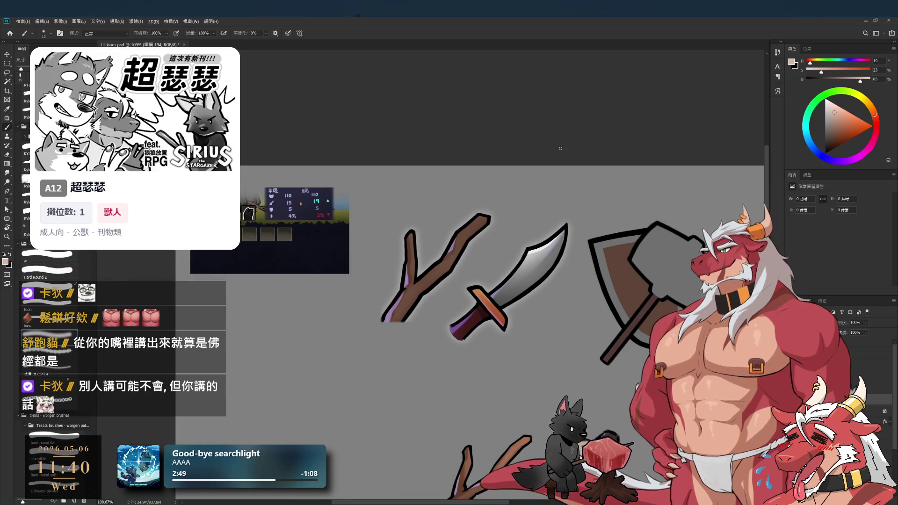
pyautogui.press(']')
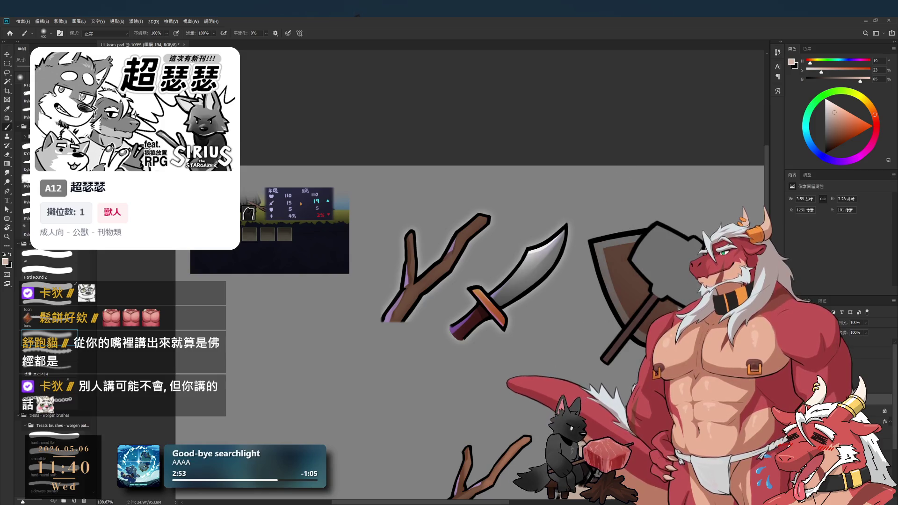
pyautogui.moveTo(681, 335); pyautogui.dragTo(665, 329)
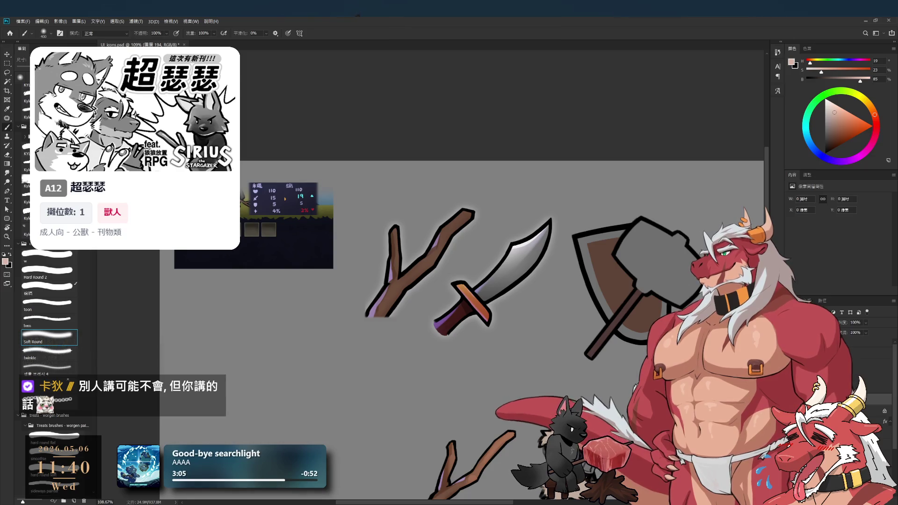
pyautogui.click(823, 157)
# Pick a dark blue at saturation 12, enlarge the brush to 700 and softly shade the hammer head
pyautogui.click(843, 125)
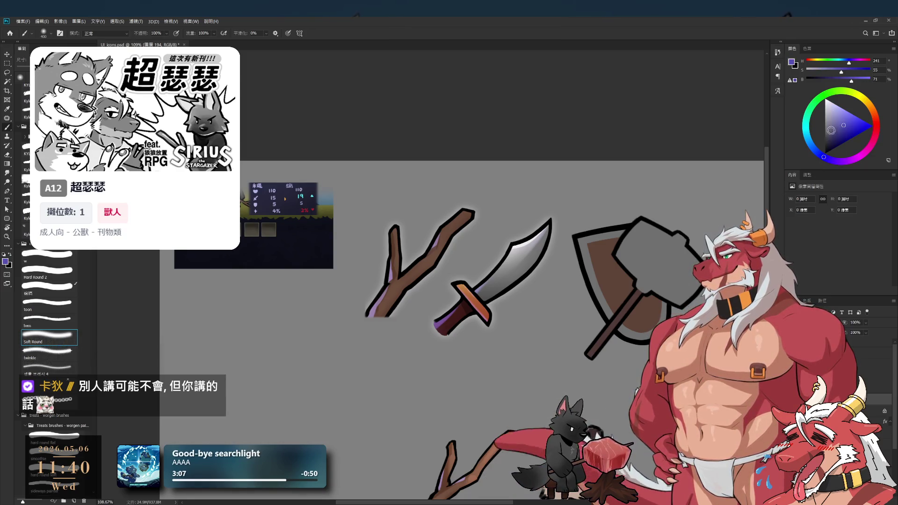
pyautogui.moveTo(851, 78); pyautogui.dragTo(832, 78)
pyautogui.click(819, 154)
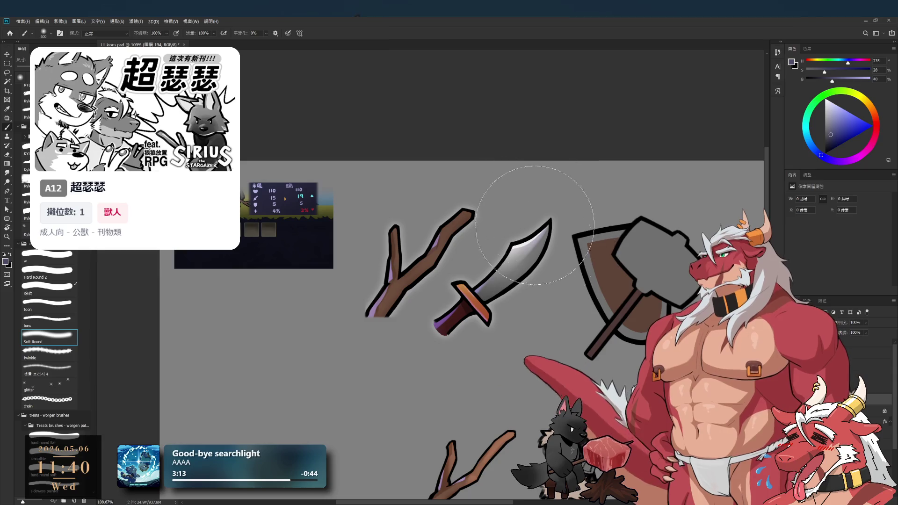
pyautogui.press(']')
pyautogui.press(']')
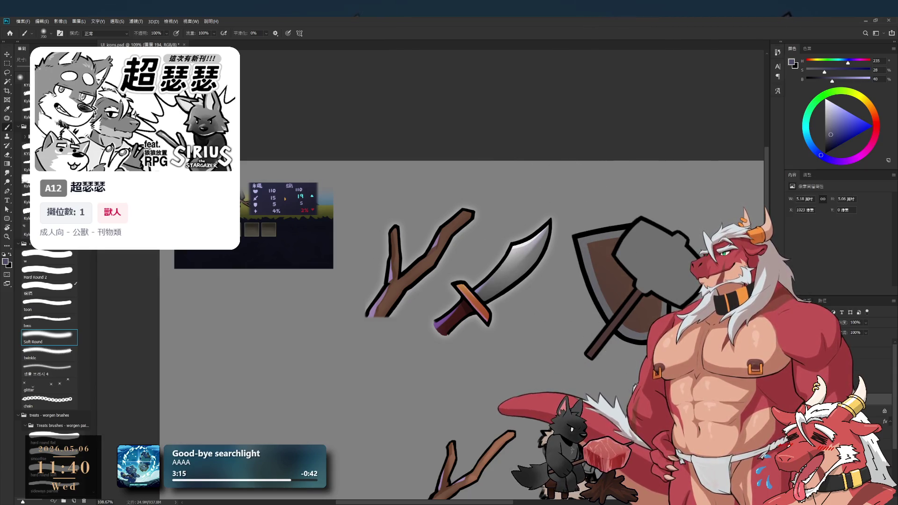
pyautogui.click(815, 71)
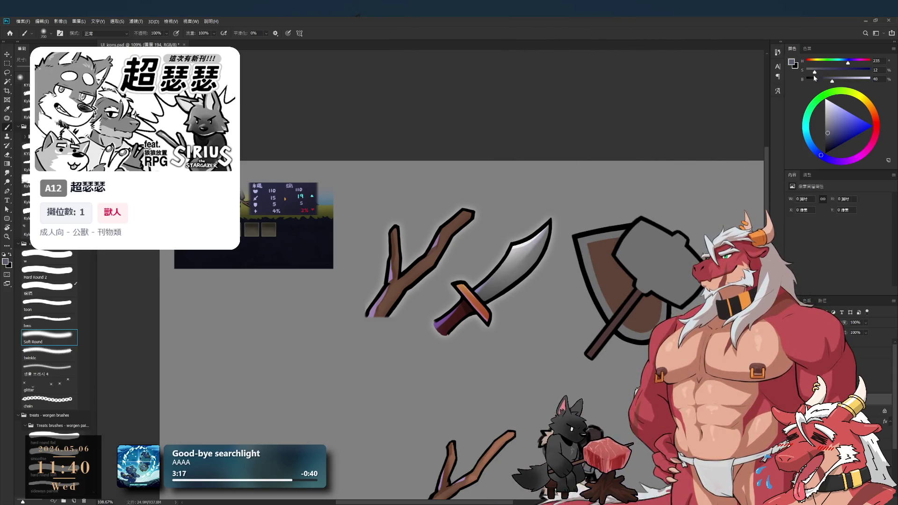
pyautogui.click(608, 272)
pyautogui.moveTo(606, 335); pyautogui.dragTo(687, 425)
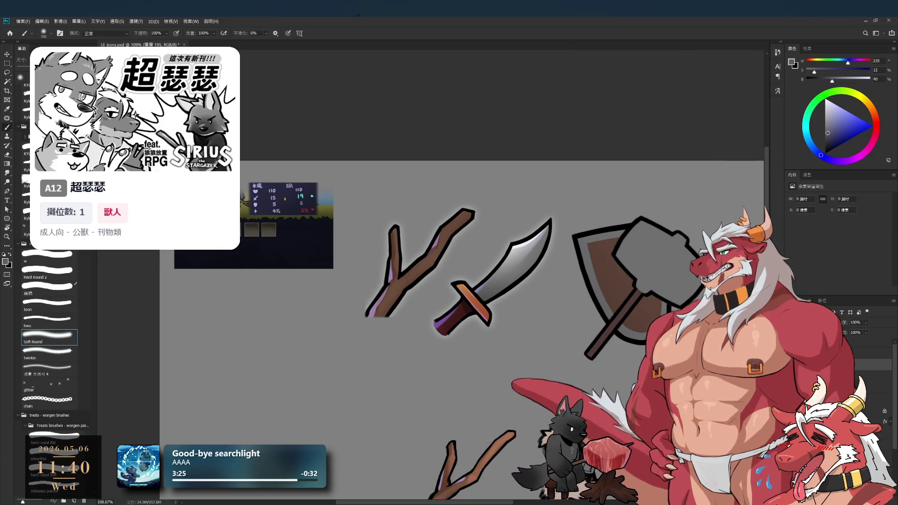
# Step the brush size down to 150 while recentring the weapons and rotating the view about 19°
pyautogui.press('[')
pyautogui.press('[')
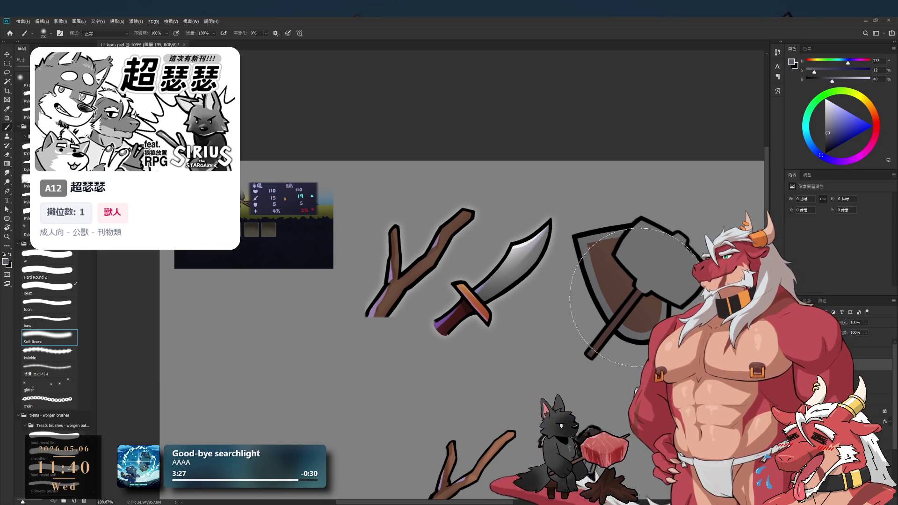
pyautogui.press('[')
pyautogui.press('[')
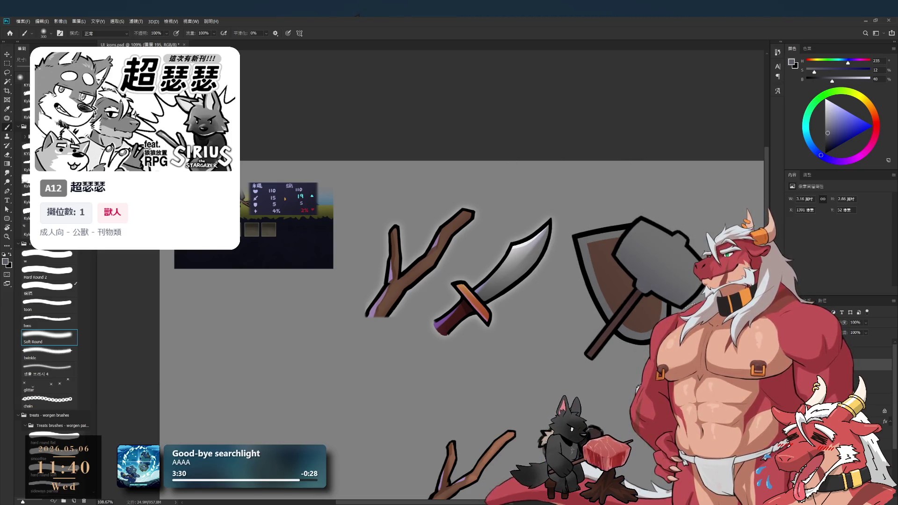
pyautogui.press(']')
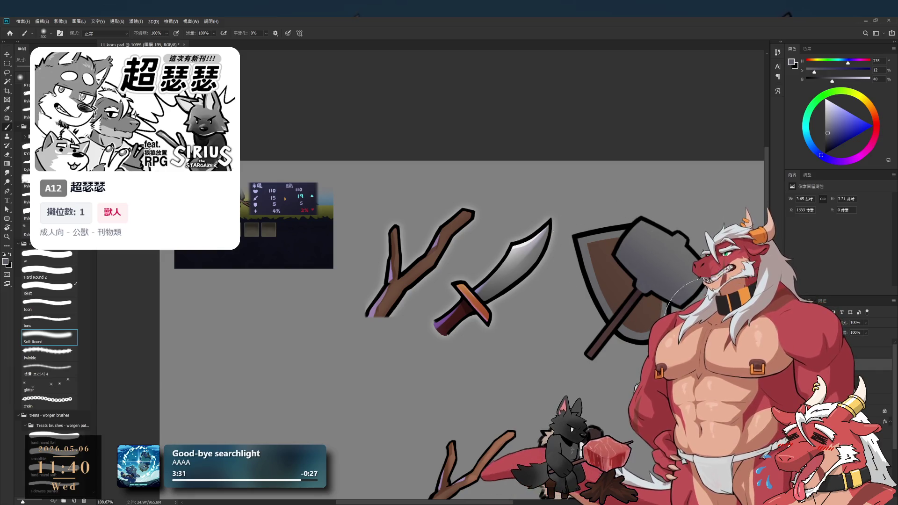
pyautogui.press('[')
pyautogui.press('[')
pyautogui.press('[')
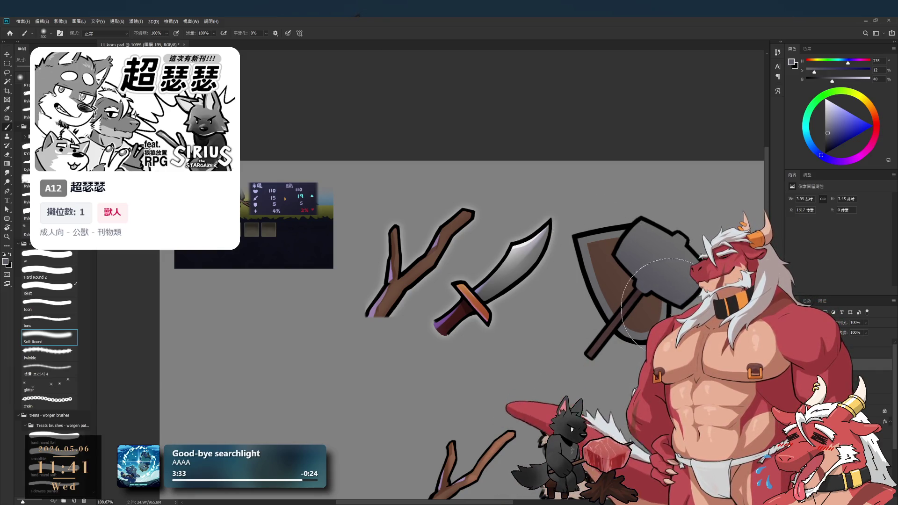
pyautogui.press('[')
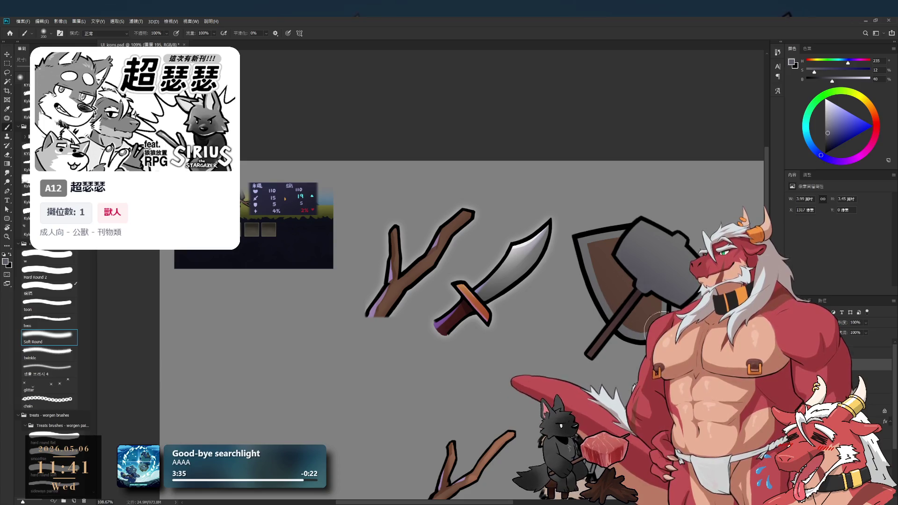
pyautogui.moveTo(659, 297); pyautogui.dragTo(596, 289)
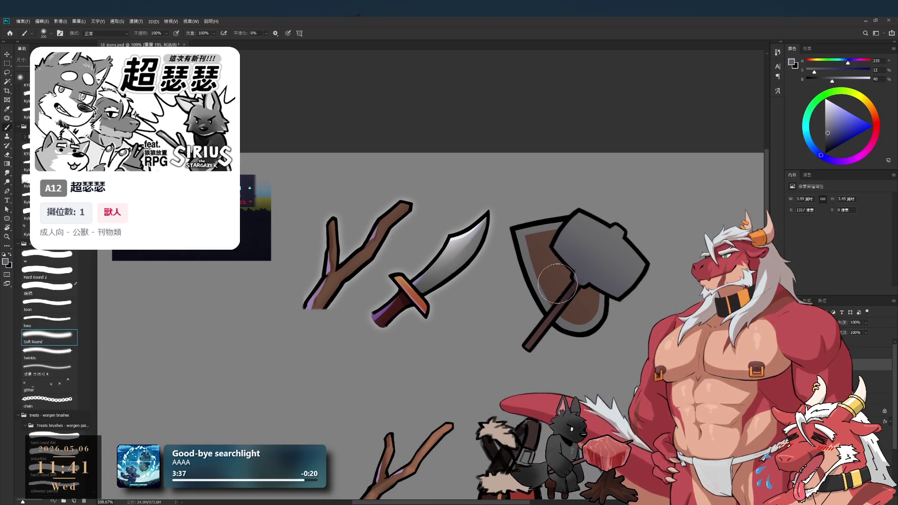
pyautogui.press(']')
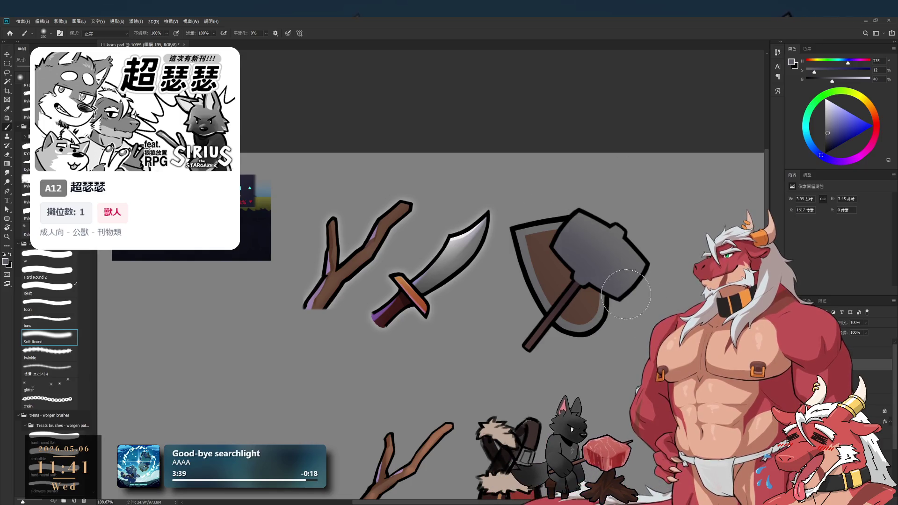
pyautogui.press('[')
pyautogui.press('[')
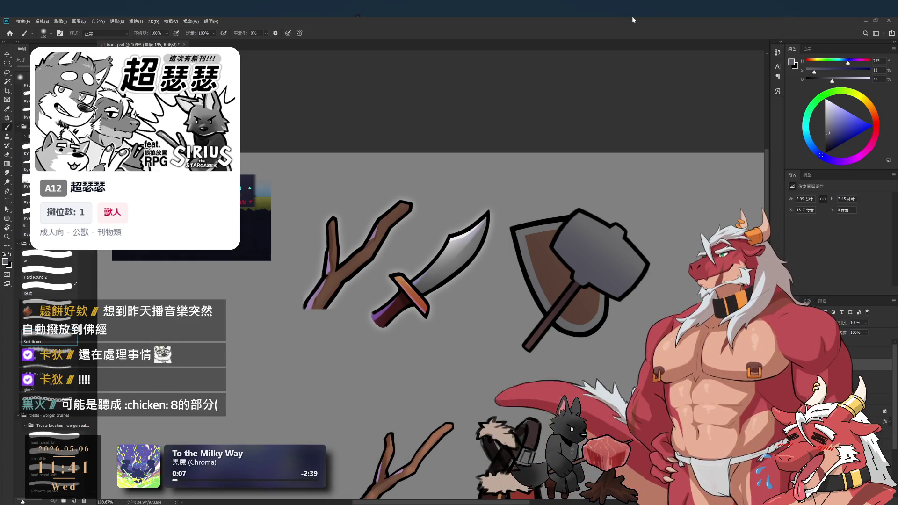
pyautogui.moveTo(564, 336)
pyautogui.mouseDown()
pyautogui.moveTo(608, 374)
pyautogui.moveTo(672, 312)
pyautogui.moveTo(541, 123)
pyautogui.mouseUp()
# Choose the Soft Round brush for shading
pyautogui.press('r')
pyautogui.press('e')
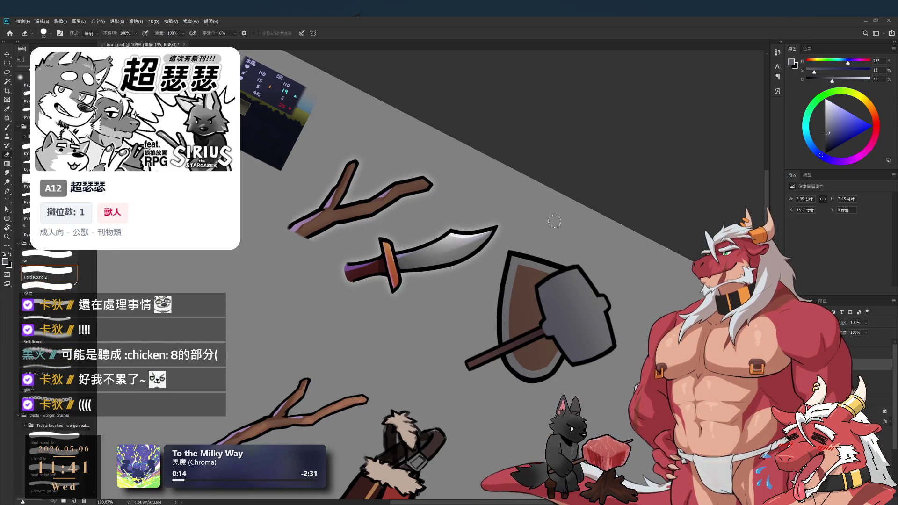
pyautogui.click(70, 320)
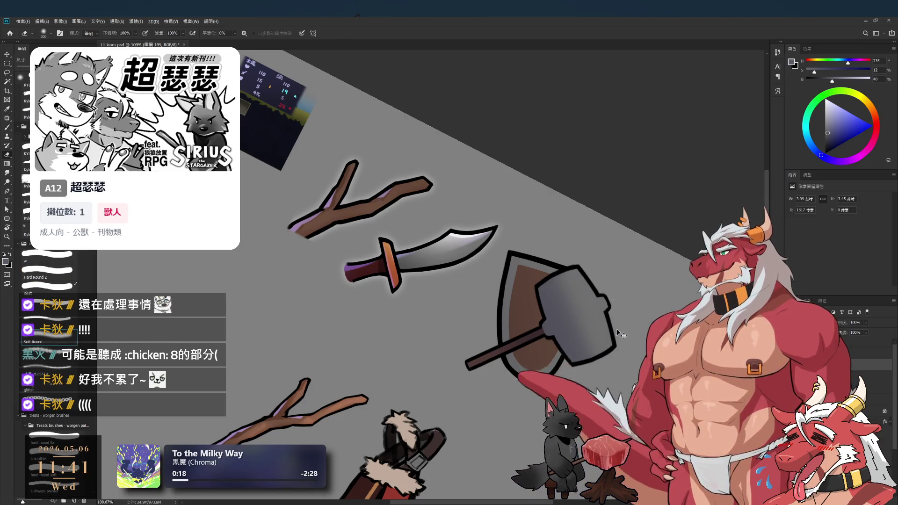
# Level the canvas rotation and put the shield-and-hammer group under Free Transform
pyautogui.press('r')
pyautogui.moveTo(622, 336); pyautogui.dragTo(661, 181)
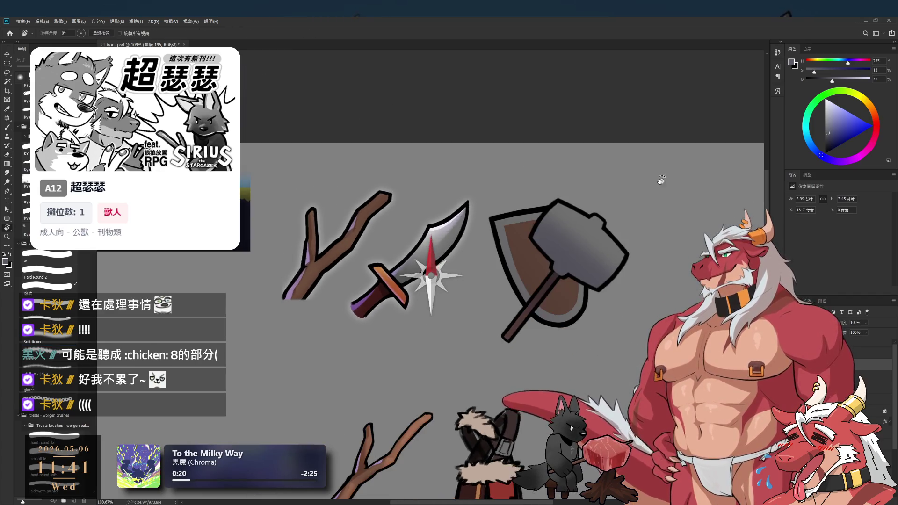
pyautogui.press('b')
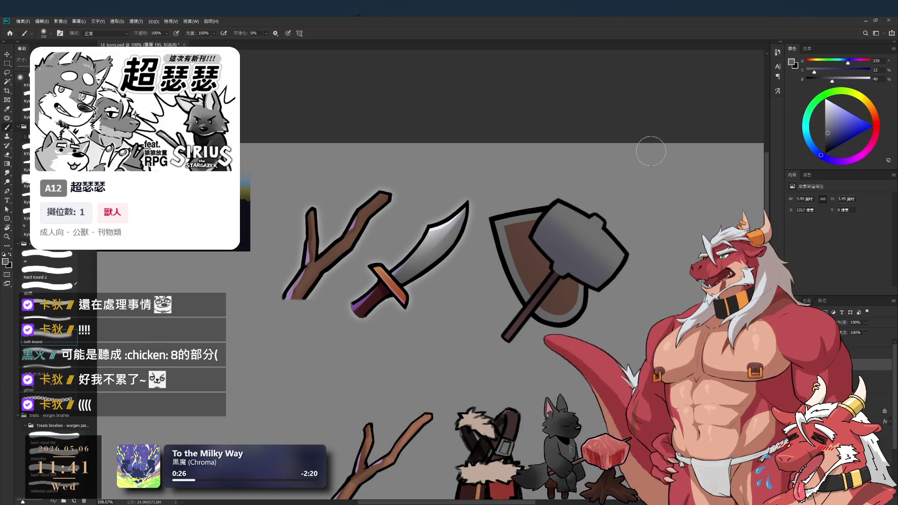
pyautogui.scroll(-5, 576, 356)
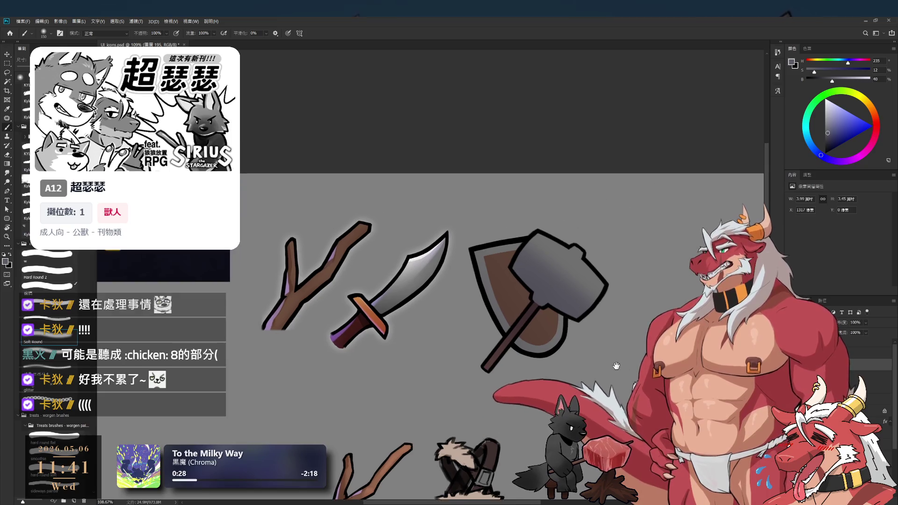
pyautogui.scroll(2, 576, 356)
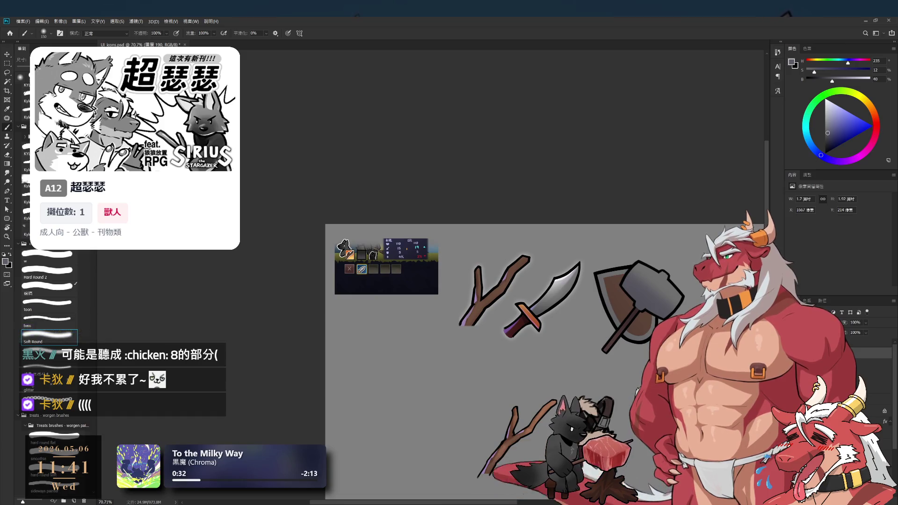
pyautogui.hotkey('ctrl', 't')
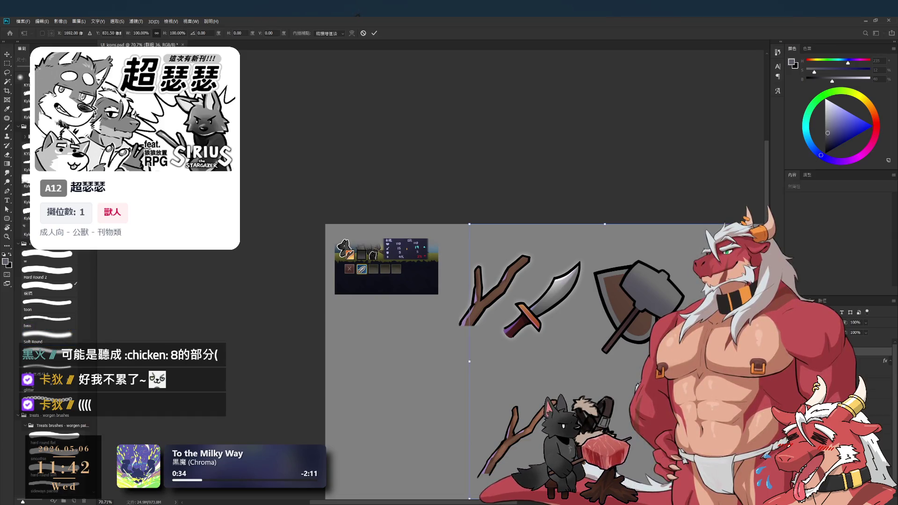
# Slide the shield-and-hammer group left over the sword, nudging it slightly down and right
pyautogui.moveTo(626, 307); pyautogui.dragTo(494, 292)
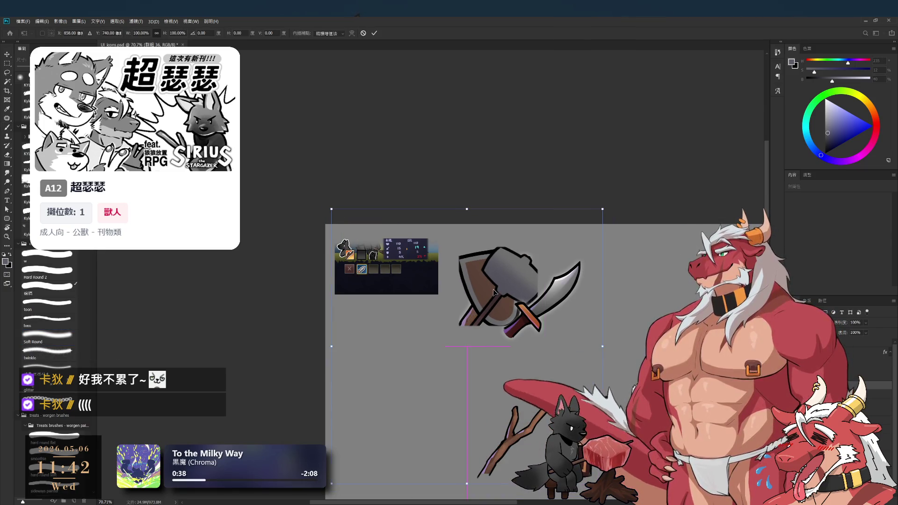
pyautogui.scroll(-2, 505, 330)
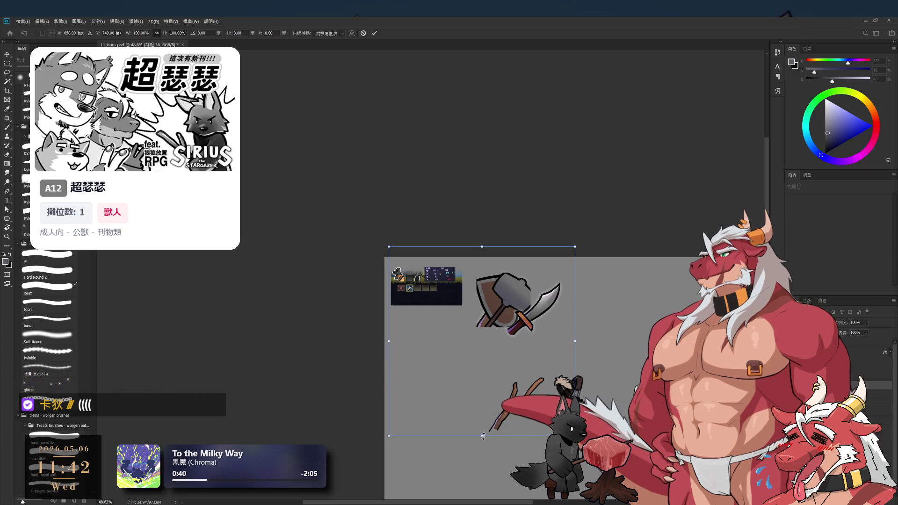
pyautogui.scroll(2, 509, 338)
pyautogui.moveTo(501, 296); pyautogui.dragTo(501, 315)
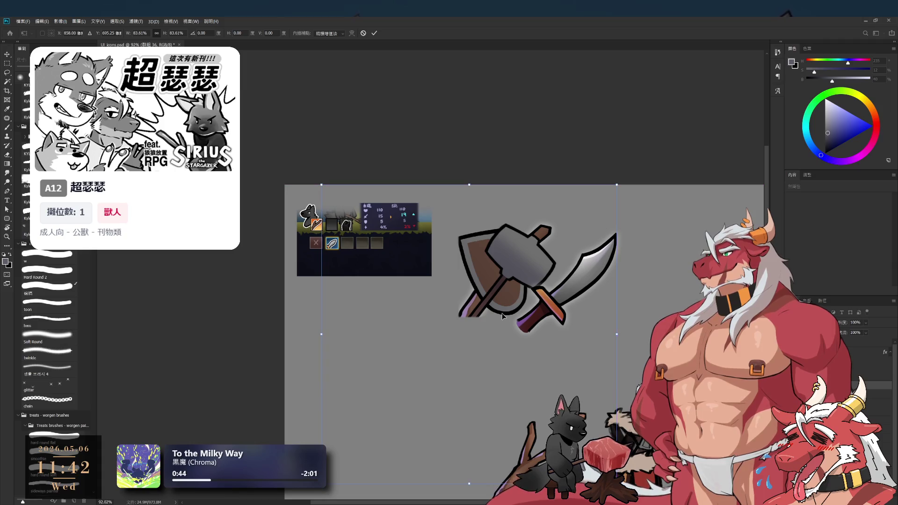
pyautogui.moveTo(502, 312); pyautogui.dragTo(503, 313)
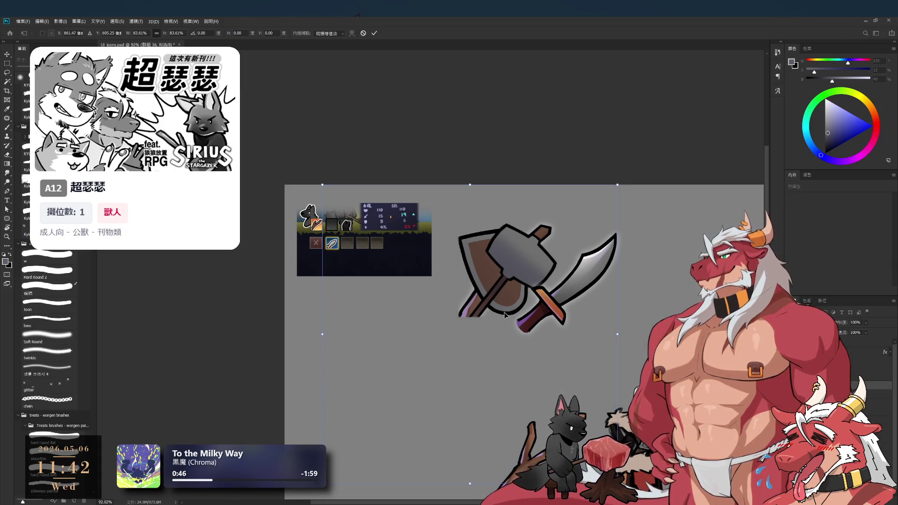
pyautogui.press('Return')
pyautogui.press('b')
# Raise the weapon group slightly with a second transform, then select a single artwork layer
pyautogui.scroll(1, 514, 266)
pyautogui.hotkey('ctrl', 't')
pyautogui.moveTo(515, 262); pyautogui.dragTo(514, 258)
pyautogui.press('Return')
pyautogui.press('b')
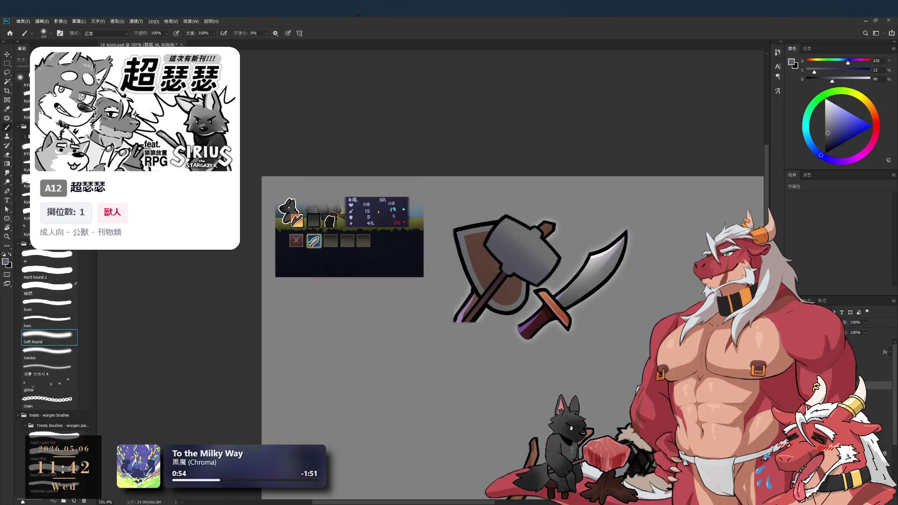
pyautogui.click(880, 430)
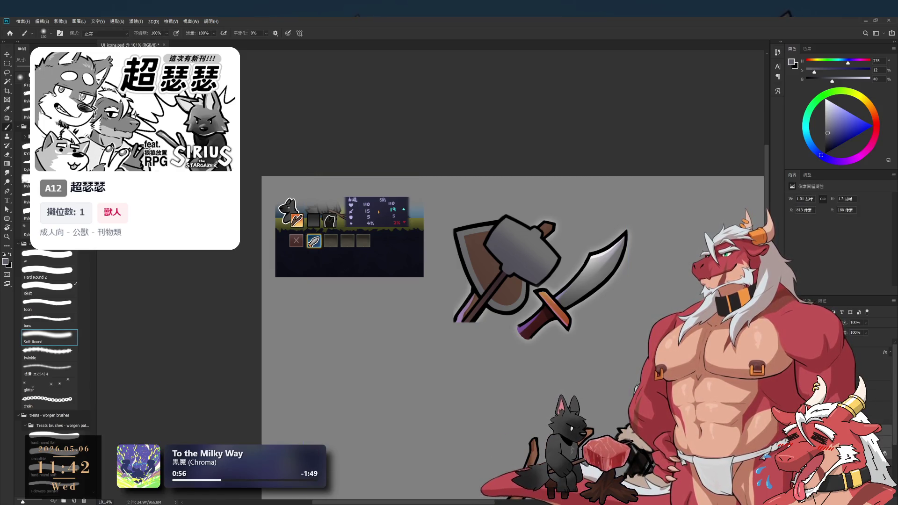
# Enlarge the selected weapon layer to about 107.5% and shift it down and left
pyautogui.hotkey('ctrl', 't')
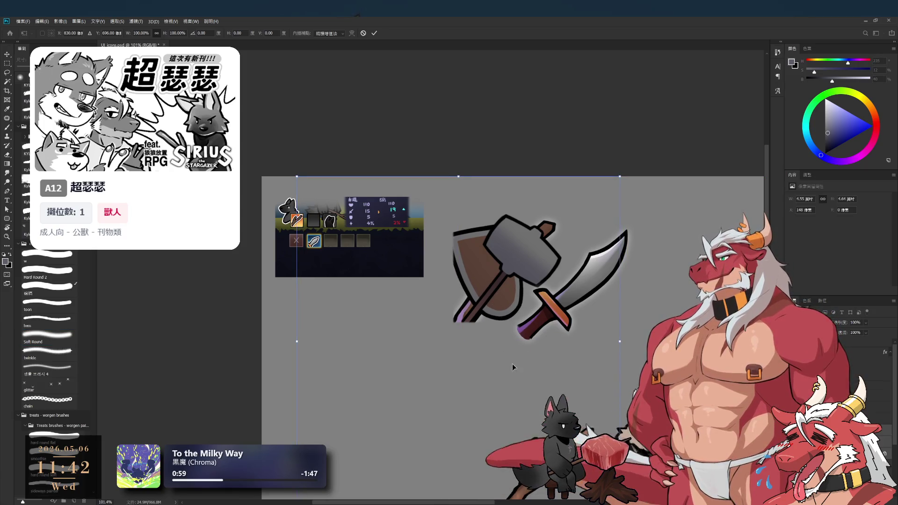
pyautogui.scroll(-3, 513, 365)
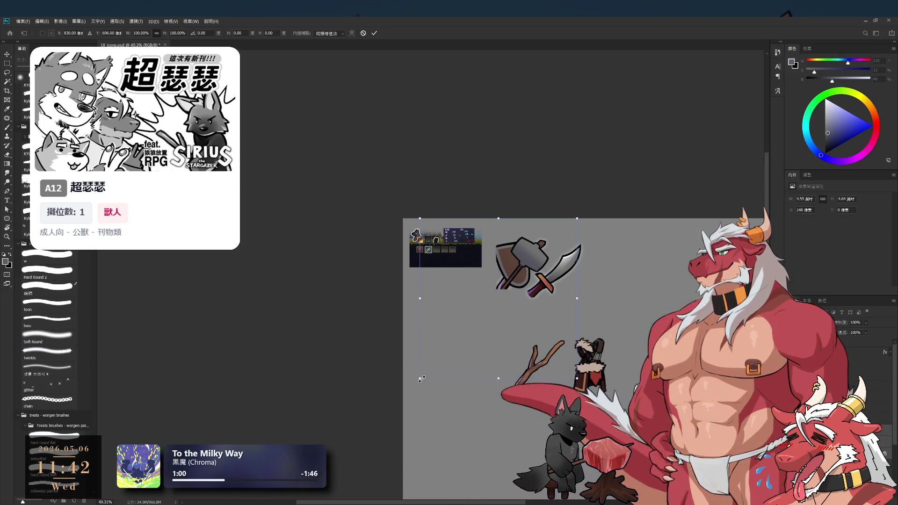
pyautogui.moveTo(528, 309); pyautogui.dragTo(528, 311)
pyautogui.moveTo(420, 385)
pyautogui.mouseDown()
pyautogui.moveTo(403, 395)
pyautogui.moveTo(412, 389)
pyautogui.mouseUp()
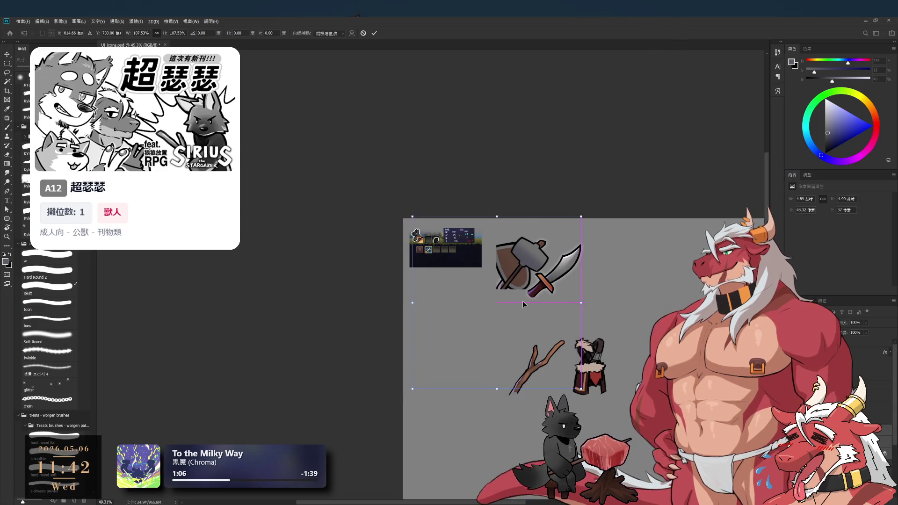
pyautogui.scroll(-1, 520, 300)
pyautogui.moveTo(518, 300); pyautogui.dragTo(514, 306)
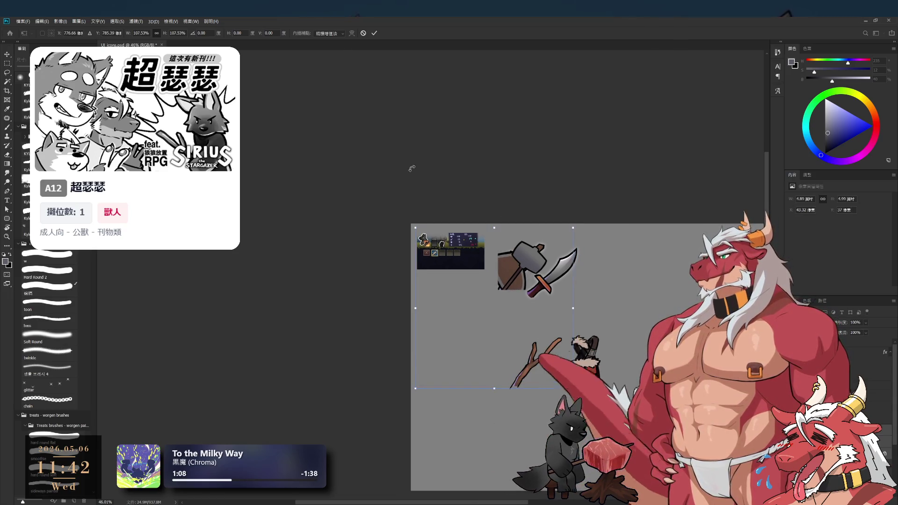
pyautogui.press('Return')
# Move the hammer a few pixels lower across the shield
pyautogui.moveTo(493, 244); pyautogui.dragTo(523, 271)
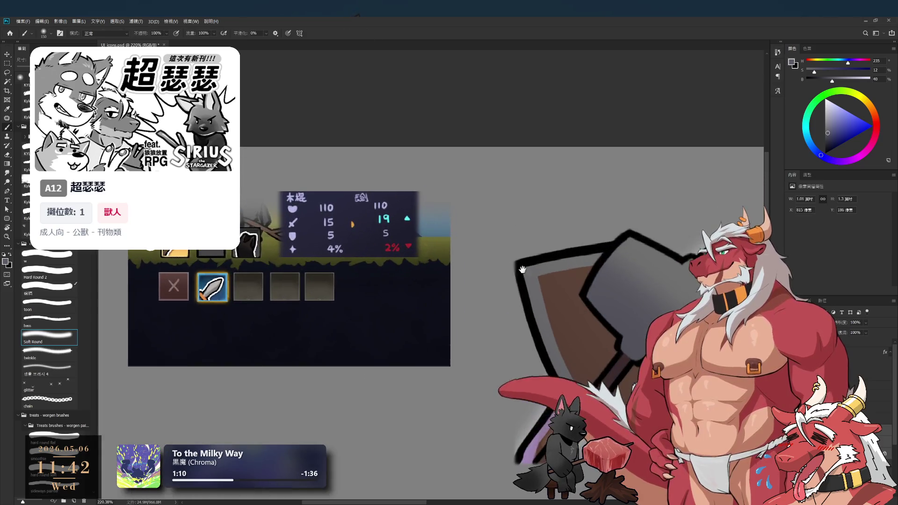
pyautogui.hotkey('ctrl', 't')
pyautogui.moveTo(561, 321); pyautogui.dragTo(561, 323)
pyautogui.scroll(-3, 561, 322)
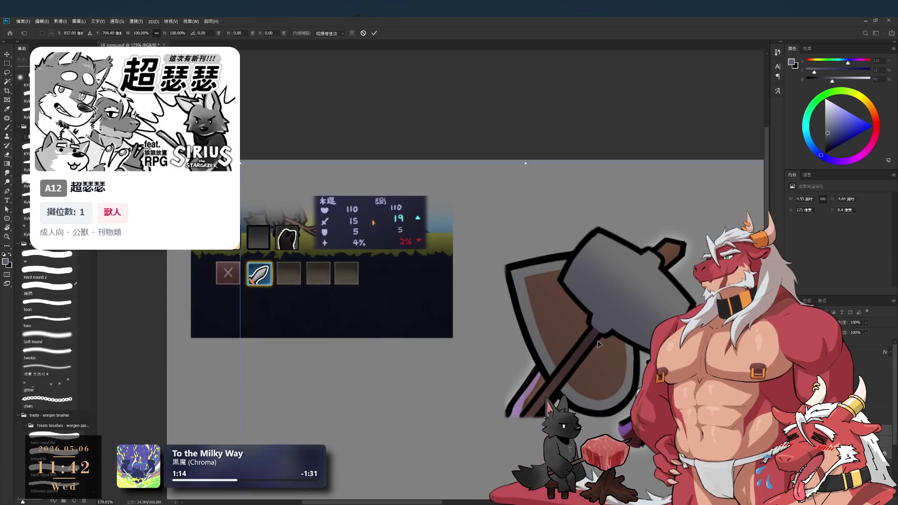
pyautogui.moveTo(598, 340); pyautogui.dragTo(598, 341)
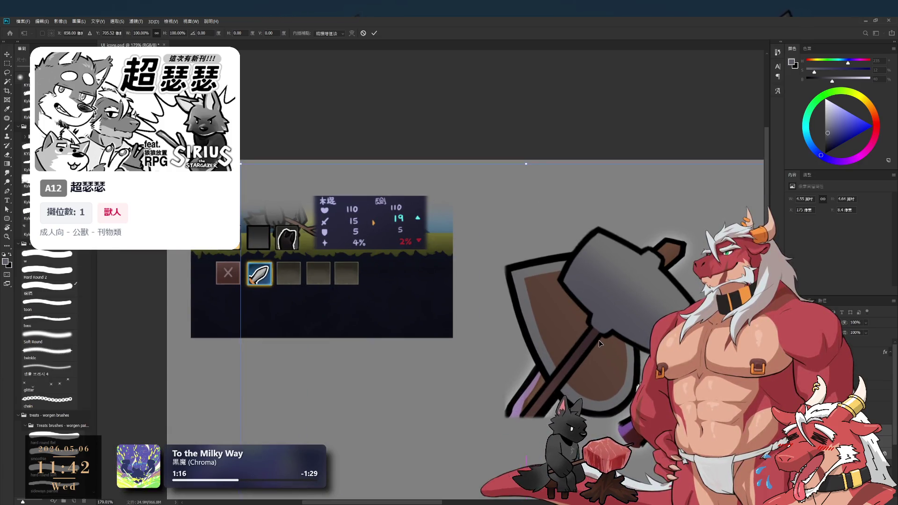
pyautogui.press('Return')
pyautogui.scroll(-3, 599, 340)
pyautogui.press('b')
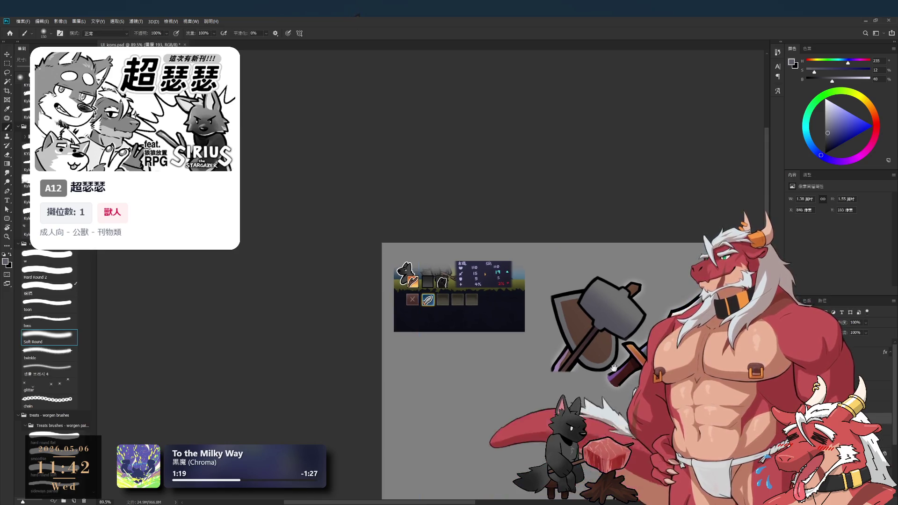
pyautogui.scroll(3, 632, 376)
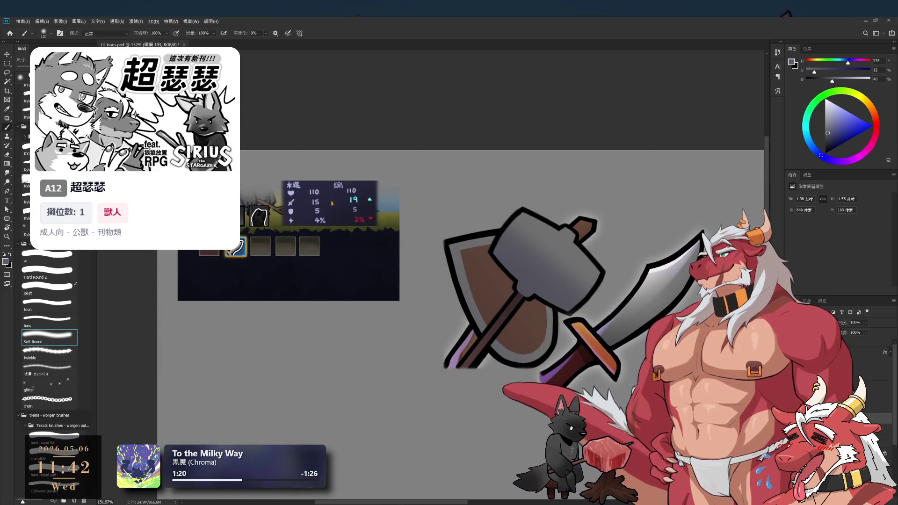
# Rotate the shield-and-hammer group by about 5.31°
pyautogui.keyDown('ctrl'); pyautogui.click(607, 259); pyautogui.keyUp('ctrl')
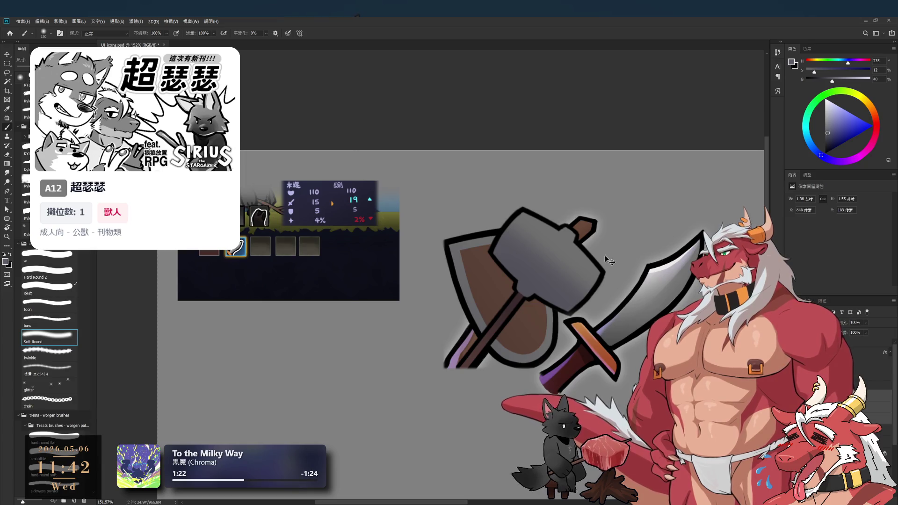
pyautogui.hotkey('ctrl', 't')
pyautogui.scroll(-3, 619, 161)
pyautogui.moveTo(620, 161)
pyautogui.mouseDown()
pyautogui.moveTo(628, 161)
pyautogui.moveTo(596, 195)
pyautogui.moveTo(591, 179)
pyautogui.moveTo(596, 187)
pyautogui.moveTo(608, 167)
pyautogui.moveTo(599, 186)
pyautogui.mouseUp()
# Zoom in on the hammer head, apply the pending rotation and tilt the view about 44 degrees
pyautogui.moveTo(546, 286)
pyautogui.mouseDown()
pyautogui.moveTo(559, 294)
pyautogui.moveTo(584, 282)
pyautogui.moveTo(501, 200)
pyautogui.mouseUp()
pyautogui.press('Return')
pyautogui.press('b')
pyautogui.press('r')
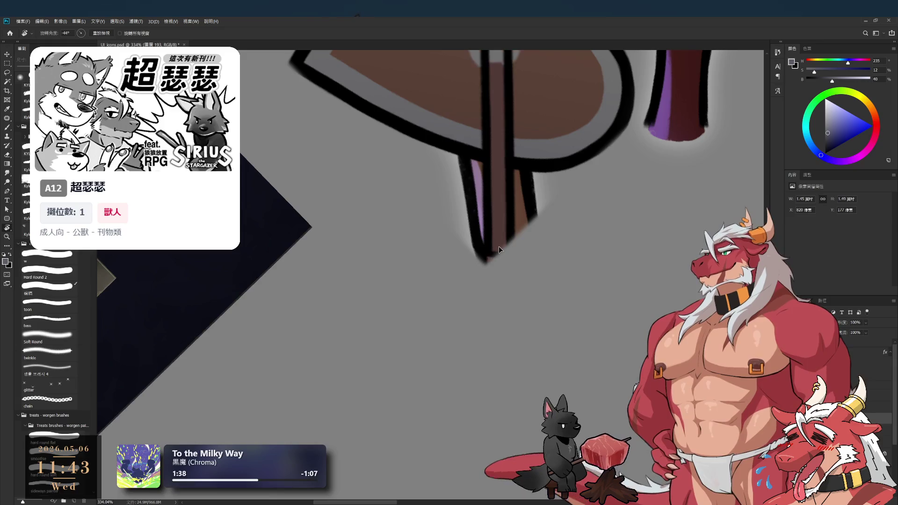
pyautogui.press('b')
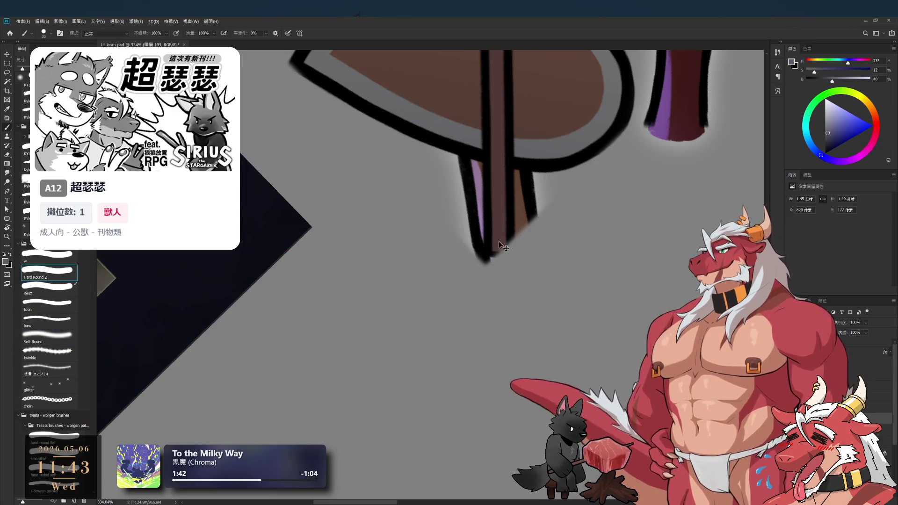
# Clean up with a smaller eraser and ink the hammer handle tip in solid black
pyautogui.press('e')
pyautogui.press('[')
pyautogui.press('[')
pyautogui.press('[')
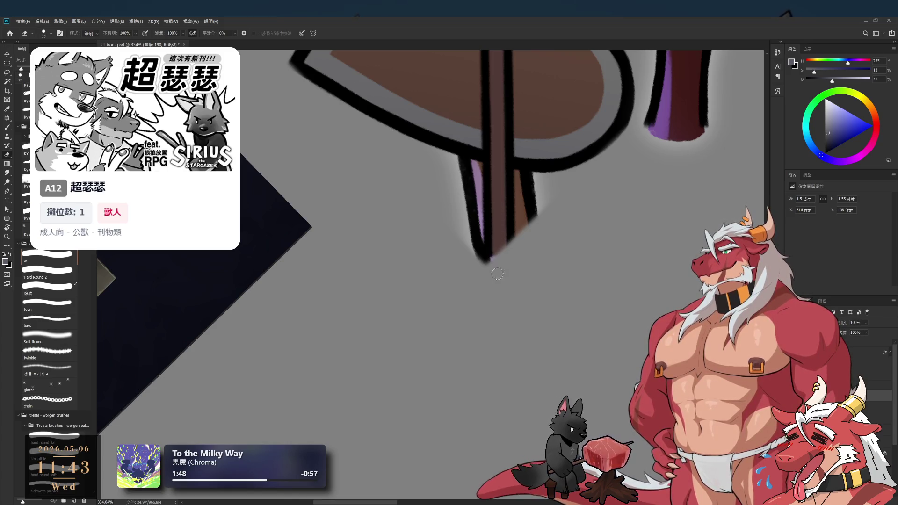
pyautogui.press('b')
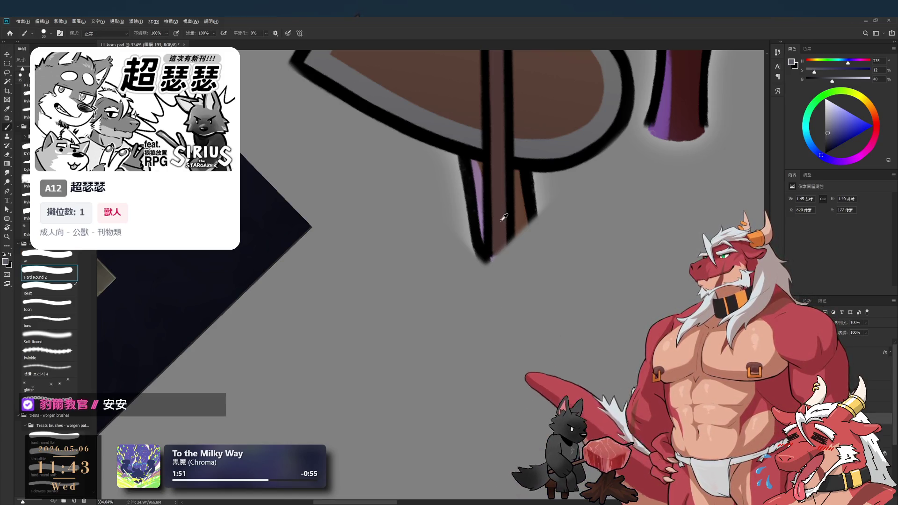
pyautogui.keyDown('alt'); pyautogui.click(501, 220); pyautogui.keyUp('alt')
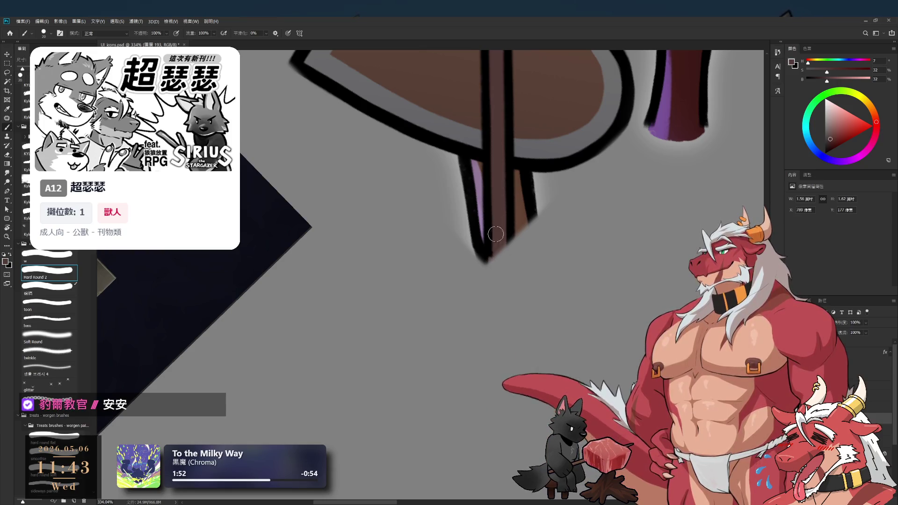
pyautogui.press('e')
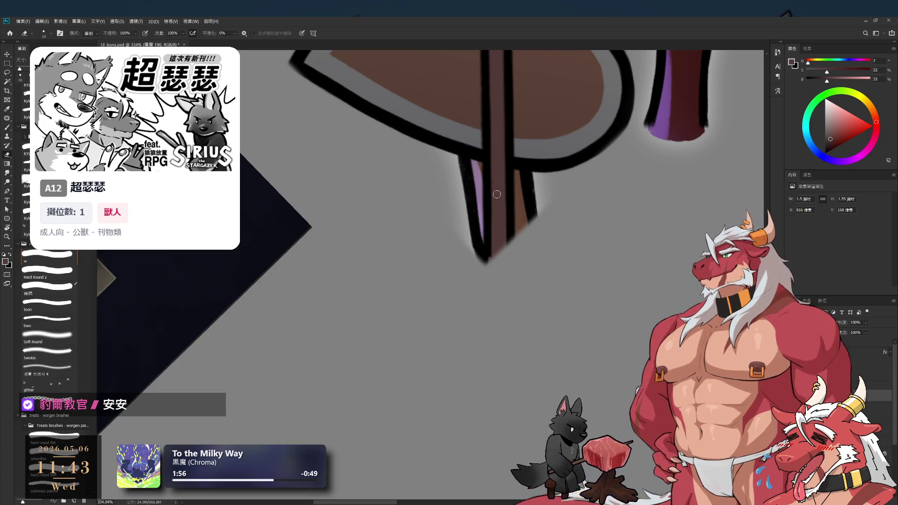
pyautogui.press('b')
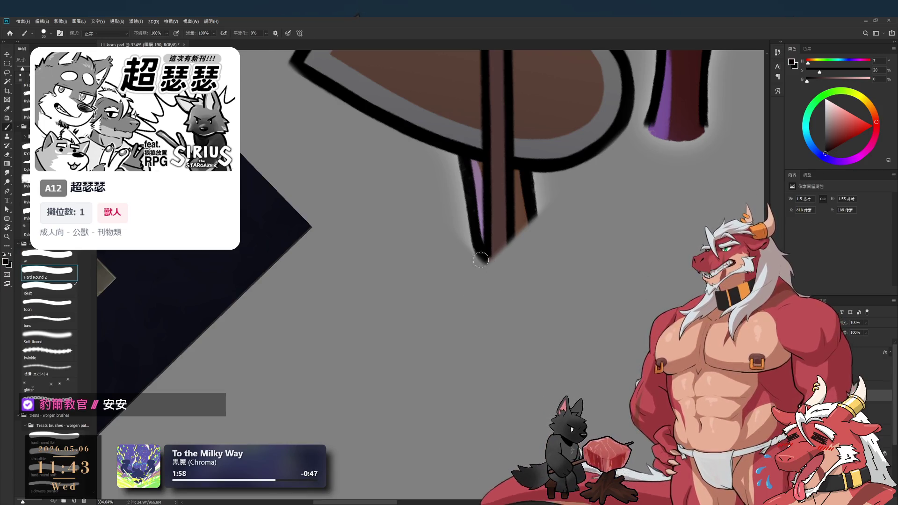
pyautogui.click(490, 268)
pyautogui.scroll(-5, 483, 222)
# Rotate the view to line up the hammer handle, touch up its outline, then reset upright
pyautogui.press('r')
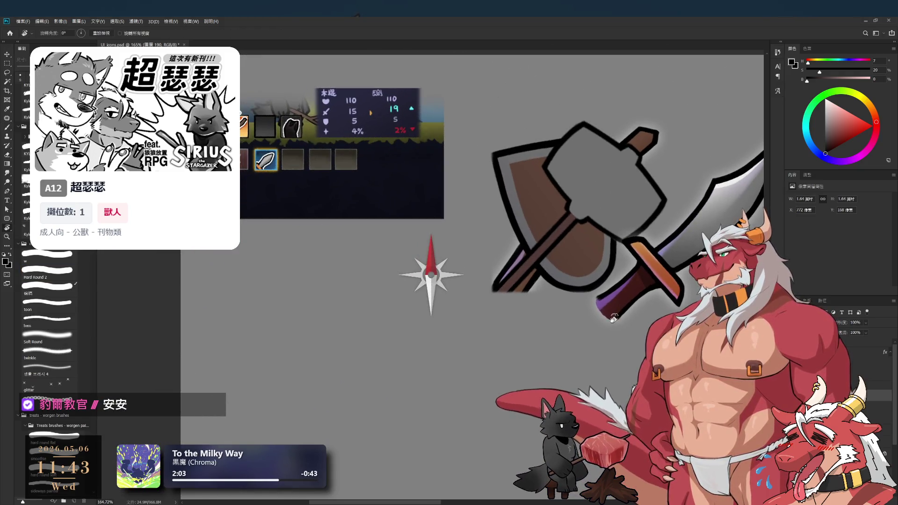
pyautogui.scroll(-4, 507, 296)
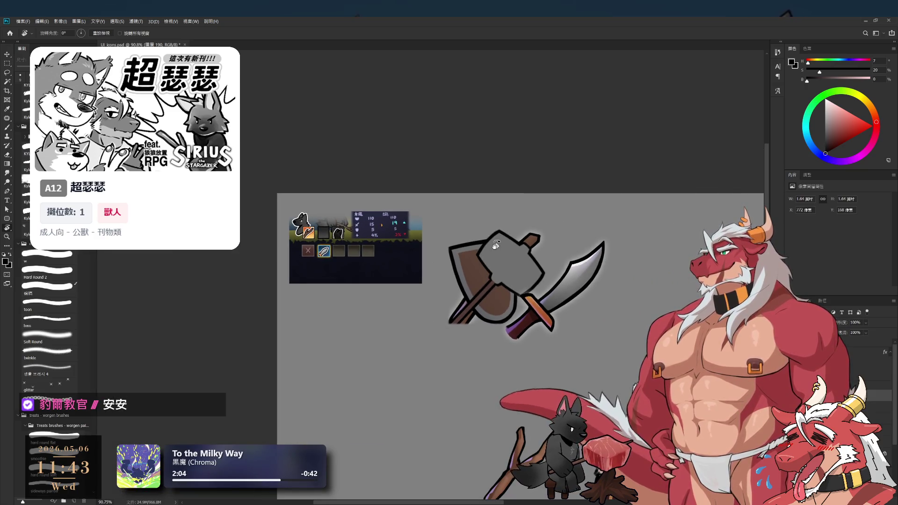
pyautogui.hotkey('ctrl', 'g')
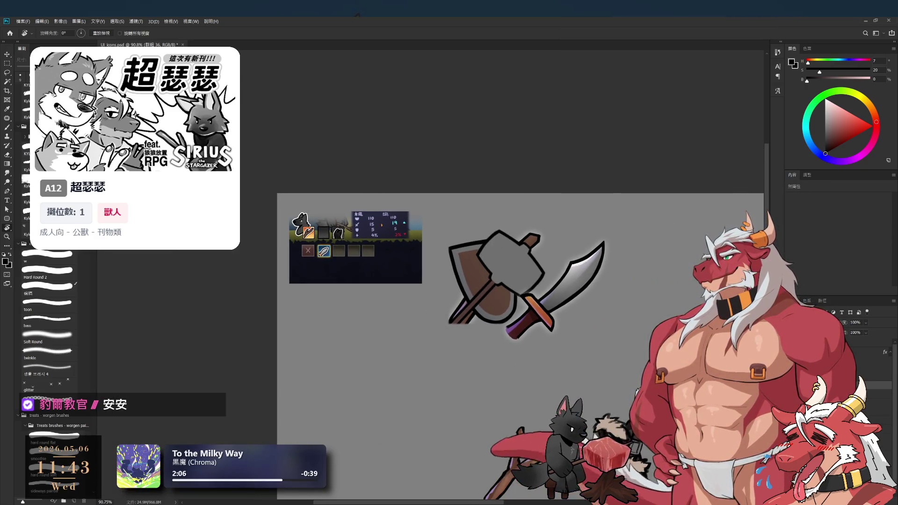
pyautogui.scroll(-2, 477, 304)
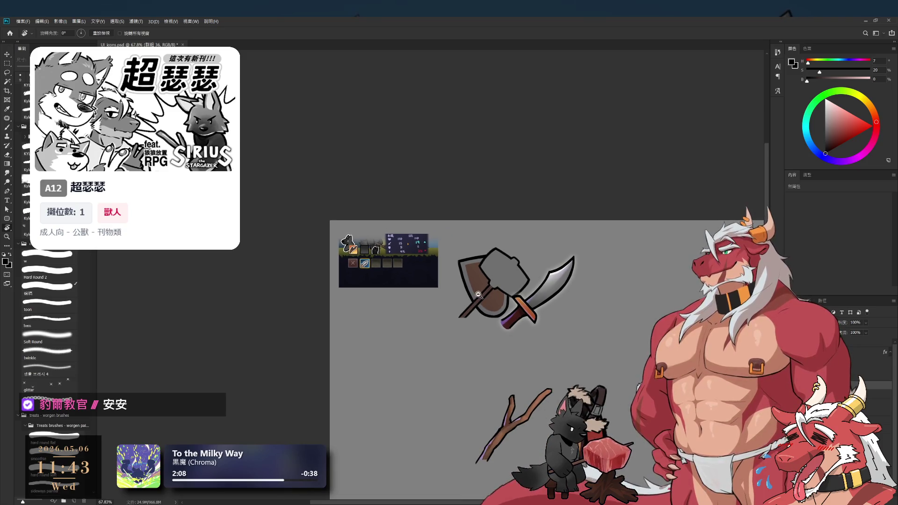
pyautogui.scroll(6, 478, 294)
pyautogui.scroll(2, 500, 309)
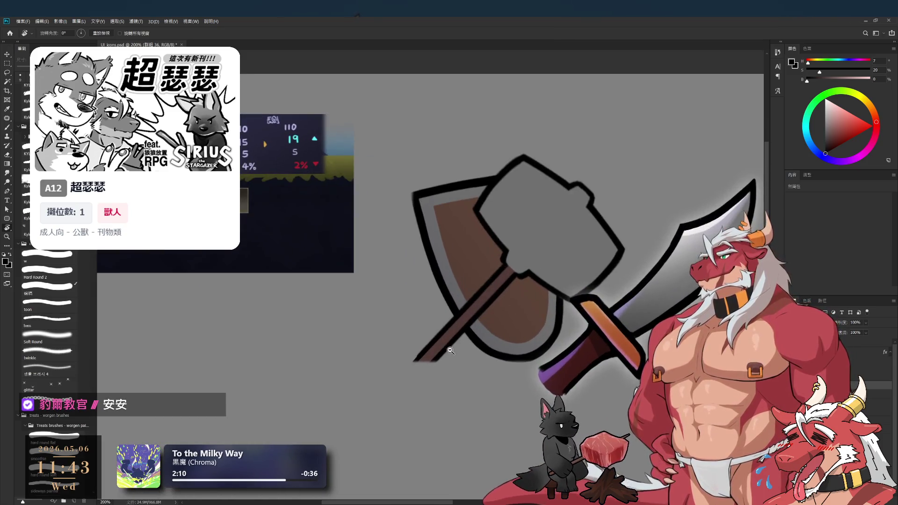
pyautogui.moveTo(500, 309); pyautogui.dragTo(533, 217)
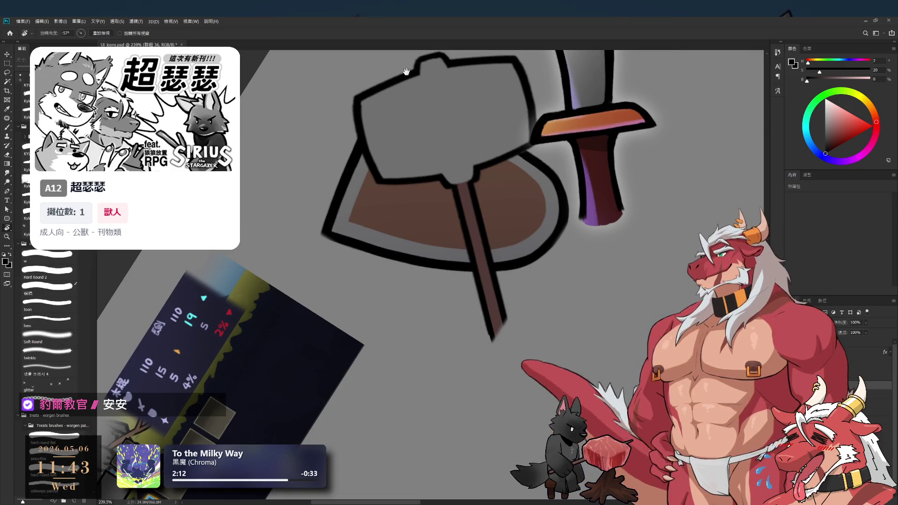
pyautogui.scroll(2, 450, 315)
pyautogui.press('b')
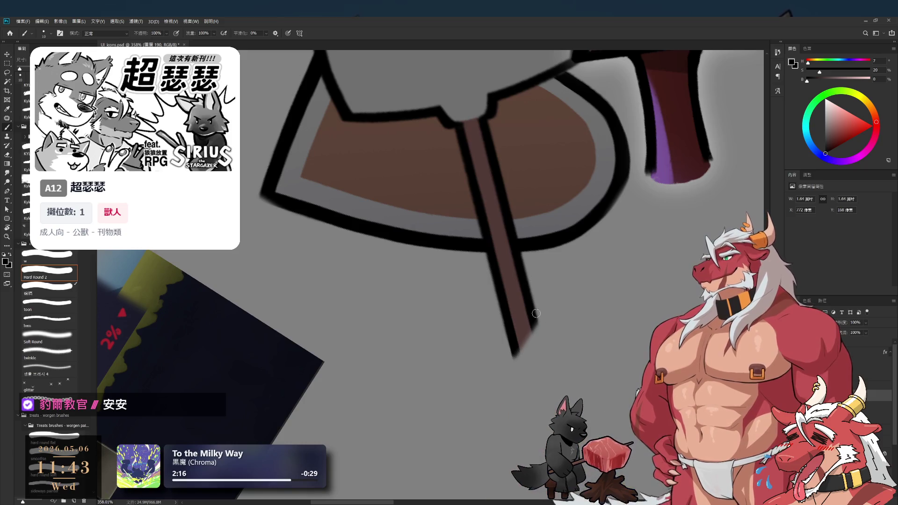
pyautogui.press('r')
pyautogui.scroll(-5, 586, 247)
pyautogui.press('Escape')
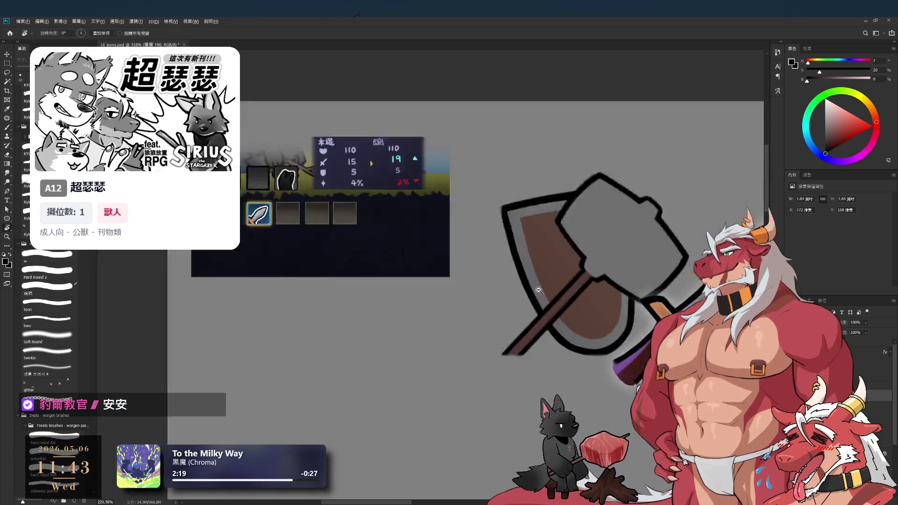
pyautogui.scroll(2, 513, 312)
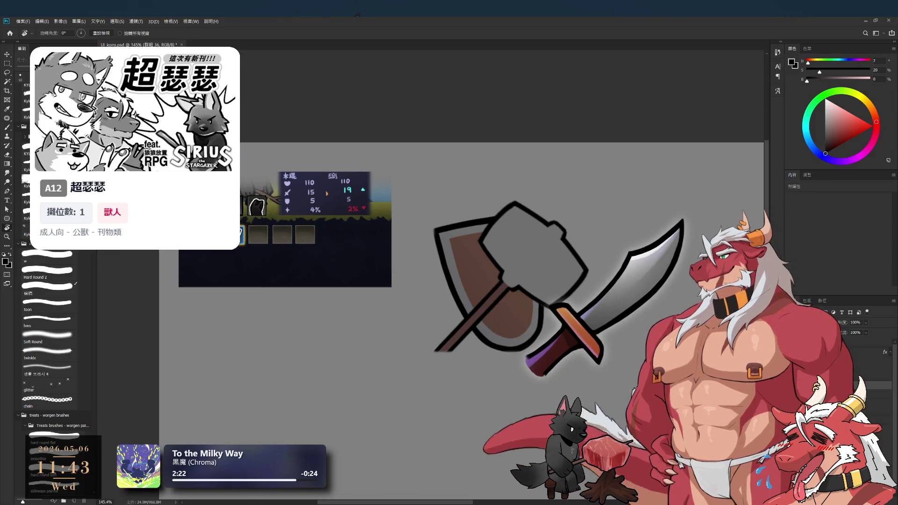
# Move the sword group further right, clear of the shield and hammer
pyautogui.hotkey('ctrl', 't')
pyautogui.moveTo(623, 300); pyautogui.dragTo(686, 299)
pyautogui.click(375, 33)
pyautogui.scroll(-3, 490, 187)
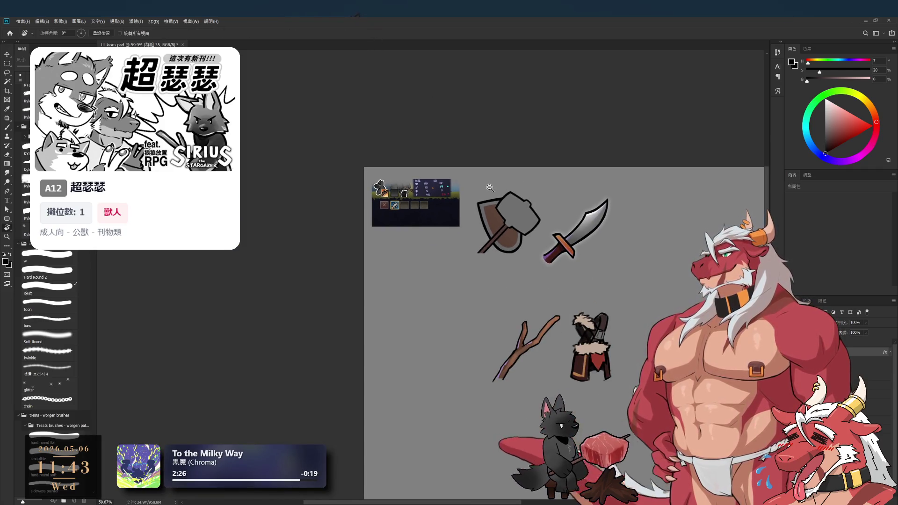
pyautogui.scroll(4, 489, 187)
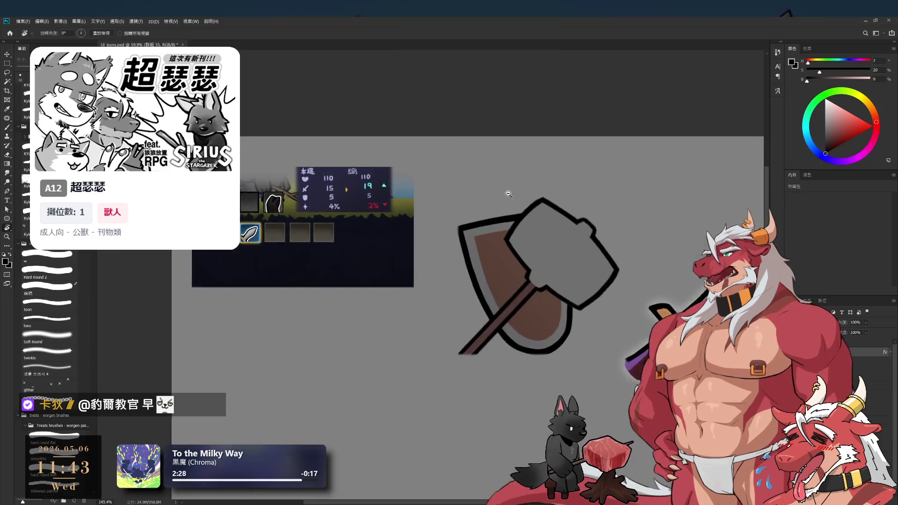
pyautogui.hscroll(2, 522, 203)
pyautogui.scroll(-1, 522, 203)
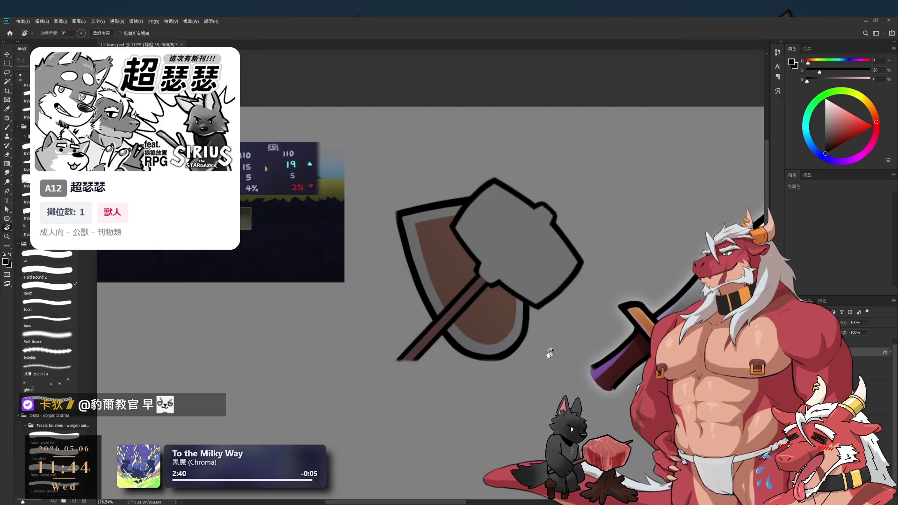
pyautogui.click(502, 283)
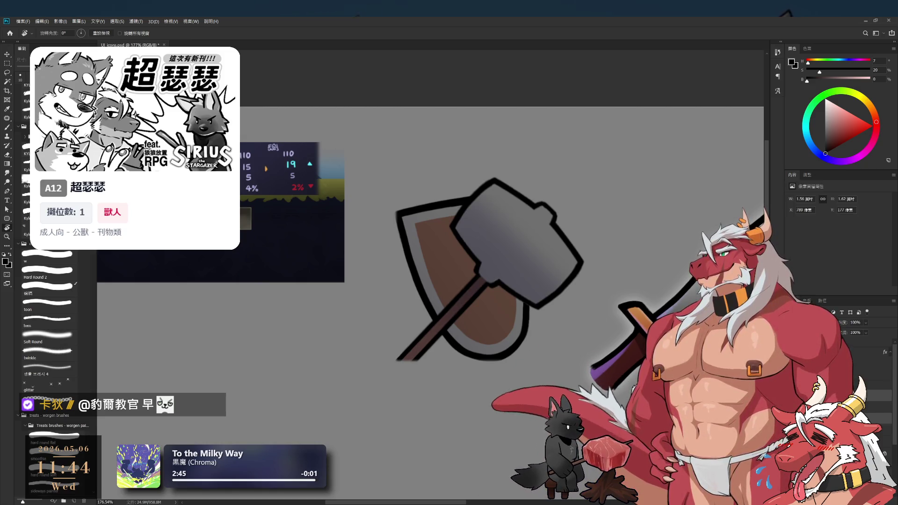
# Lasso the hammer head and delete its grey fill to expose the bare outline
pyautogui.press('l')
pyautogui.moveTo(519, 320)
pyautogui.mouseDown()
pyautogui.moveTo(655, 140)
pyautogui.moveTo(293, 463)
pyautogui.mouseUp()
pyautogui.hotkey('ctrl', 't')
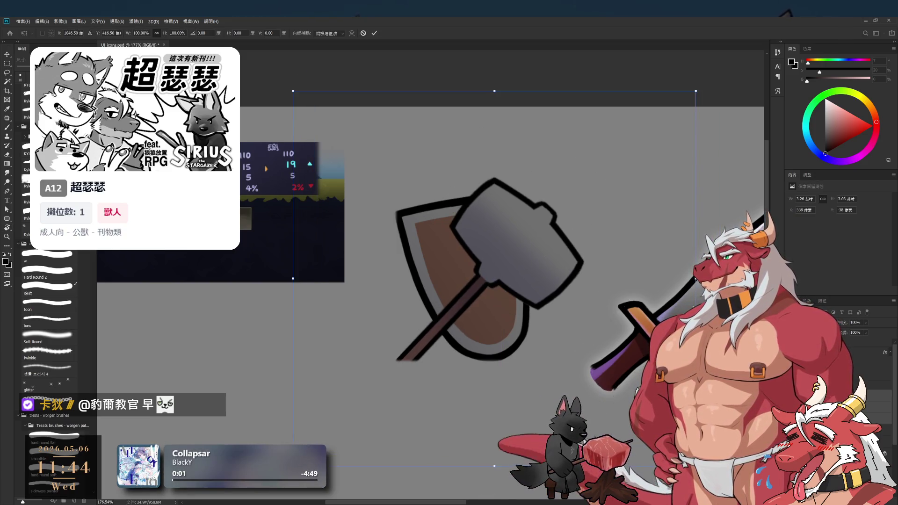
pyautogui.press('Return')
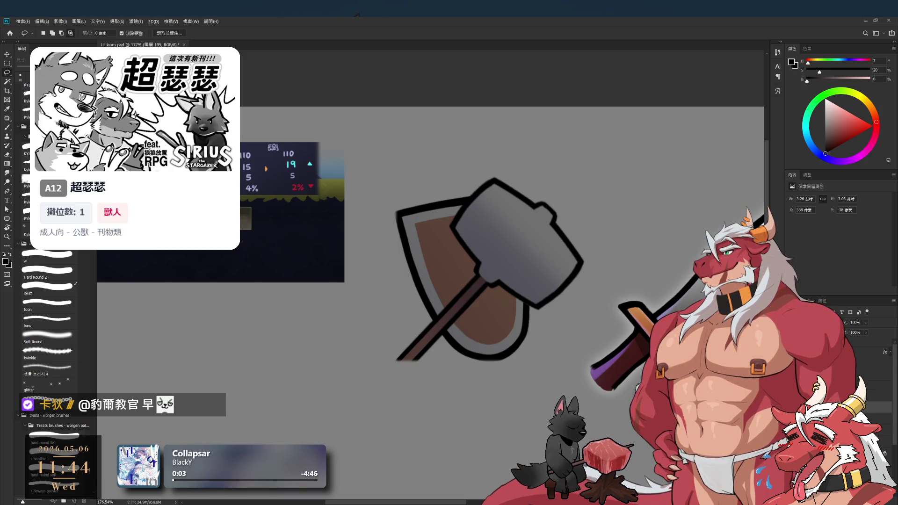
pyautogui.scroll(-5, 510, 322)
pyautogui.scroll(4, 509, 321)
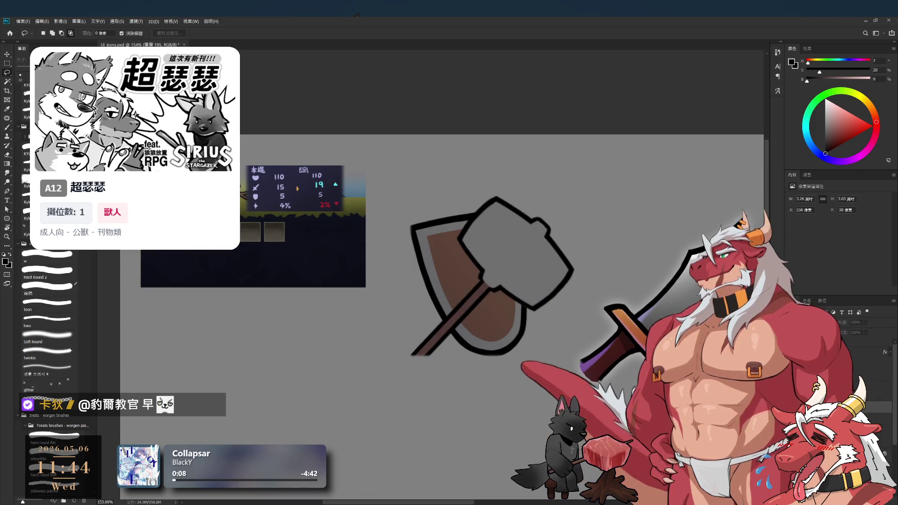
pyautogui.press('Delete')
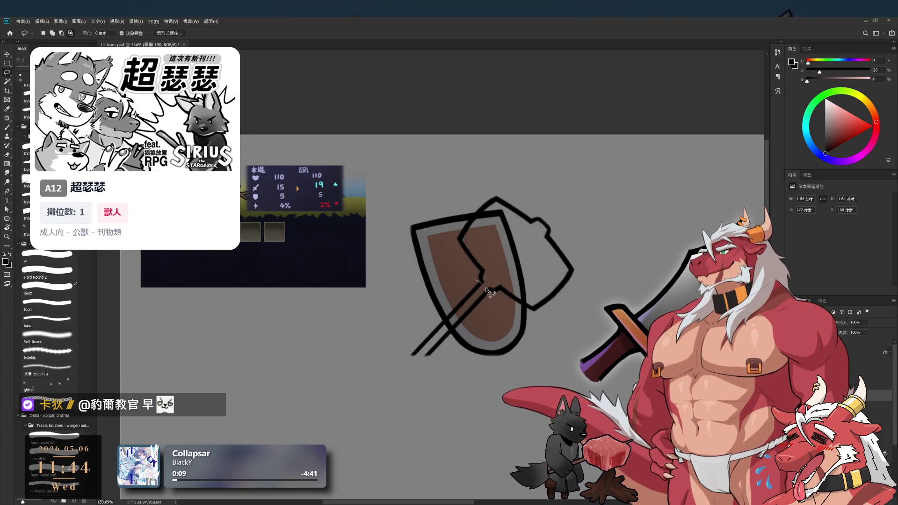
# Scale the hammer head outline to about 114% and nudge it into place
pyautogui.moveTo(338, 136)
pyautogui.mouseDown()
pyautogui.moveTo(421, 137)
pyautogui.moveTo(617, 234)
pyautogui.moveTo(484, 287)
pyautogui.mouseUp()
pyautogui.hotkey('ctrl', 't')
pyautogui.moveTo(624, 137); pyautogui.dragTo(644, 115)
pyautogui.moveTo(517, 209); pyautogui.dragTo(514, 209)
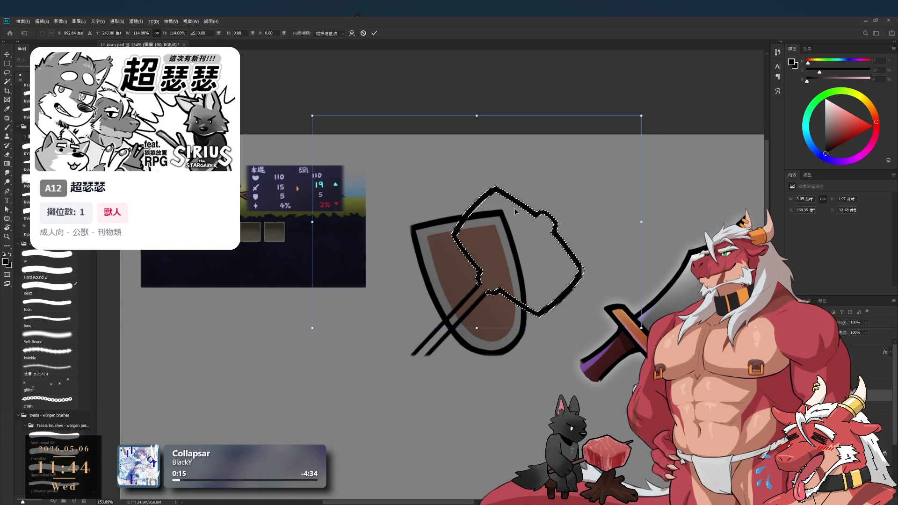
pyautogui.press('Return')
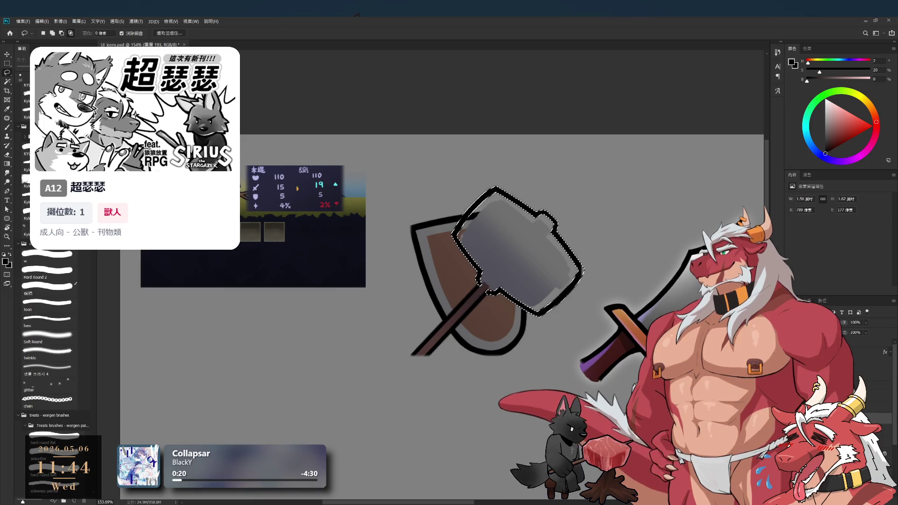
pyautogui.scroll(3, 491, 284)
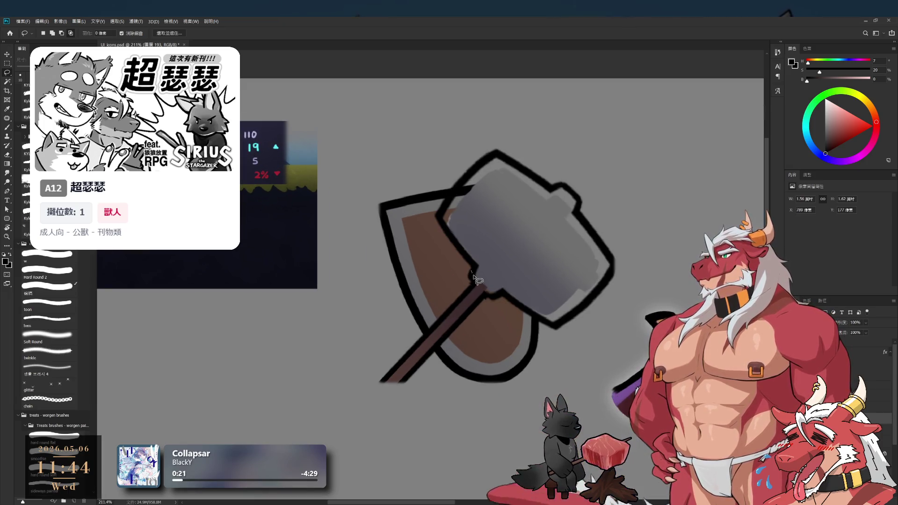
# Enlarge the whole lassoed hammer head to about 115.48%, stretching it taller before committing
pyautogui.moveTo(692, 247); pyautogui.dragTo(359, 122)
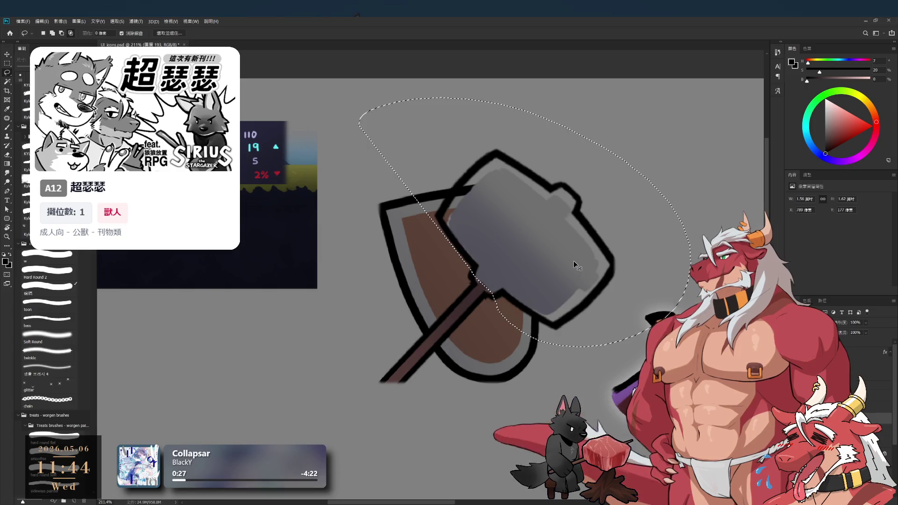
pyautogui.hotkey('ctrl', 't')
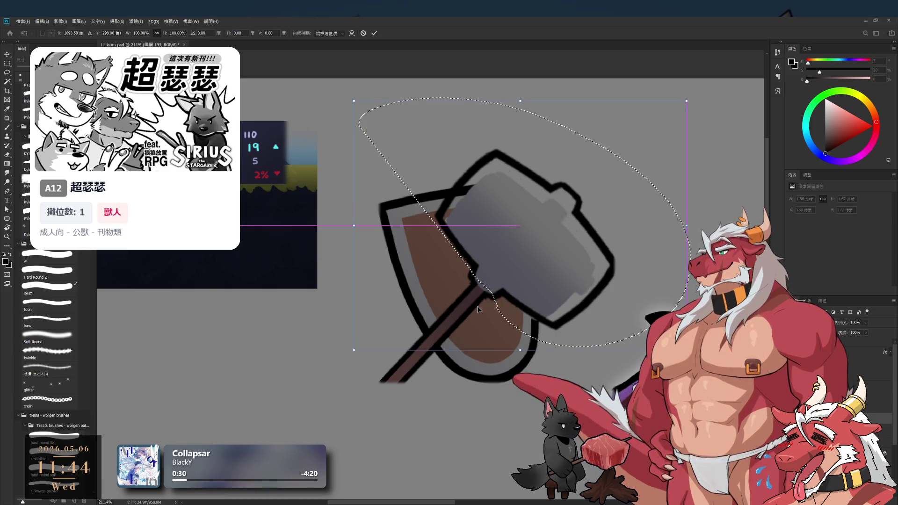
pyautogui.scroll(-3, 478, 310)
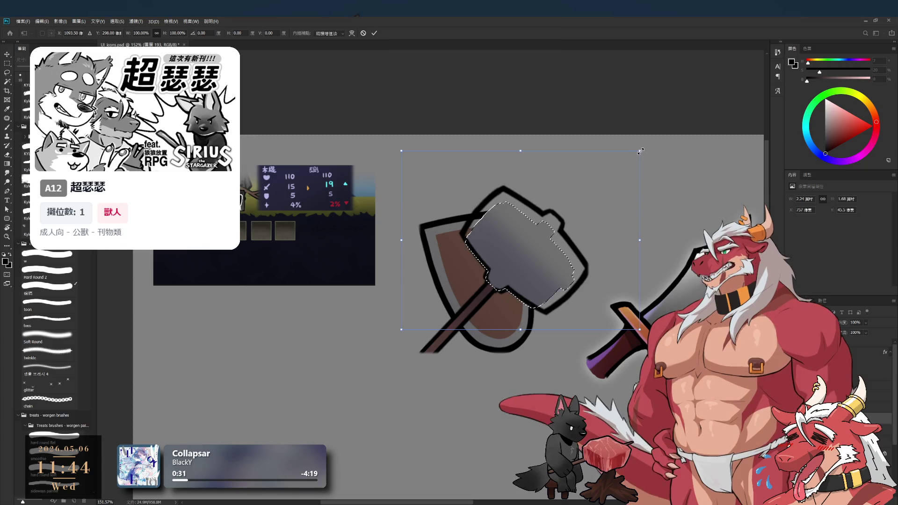
pyautogui.moveTo(641, 151); pyautogui.dragTo(663, 133)
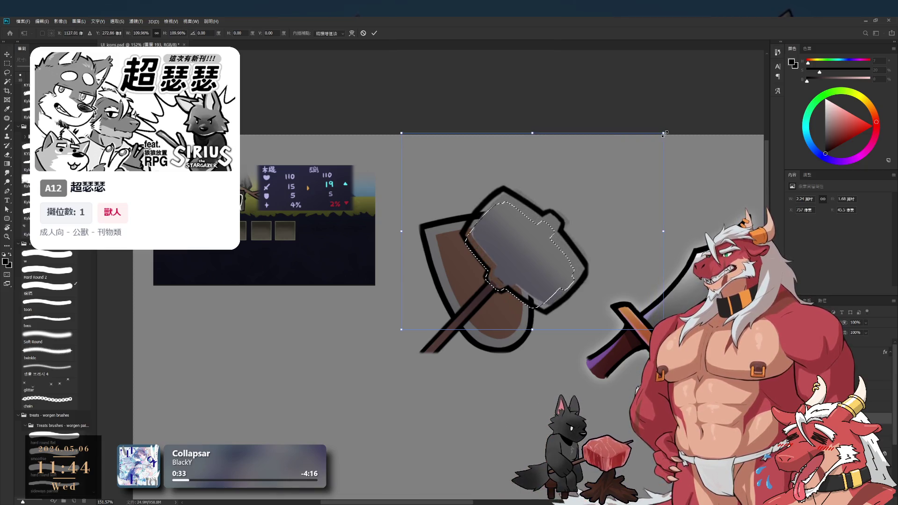
pyautogui.moveTo(575, 170); pyautogui.dragTo(568, 168)
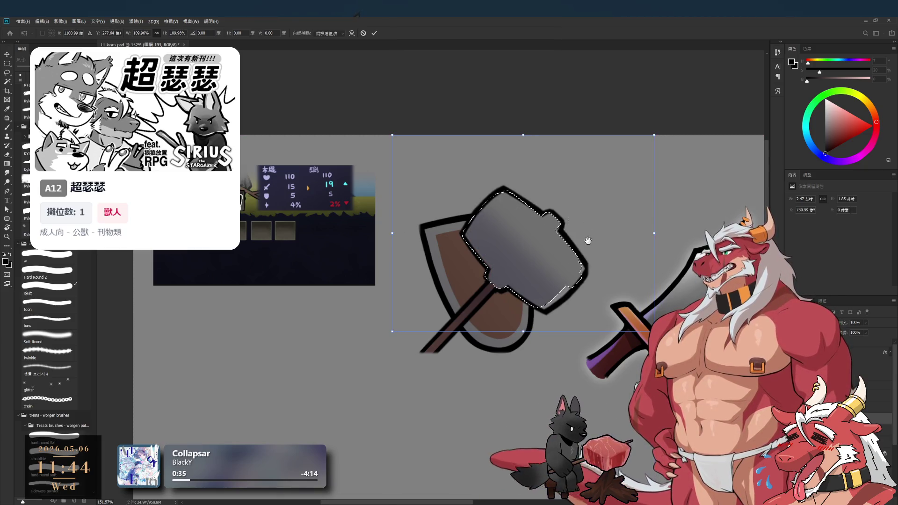
pyautogui.moveTo(654, 331); pyautogui.dragTo(663, 338)
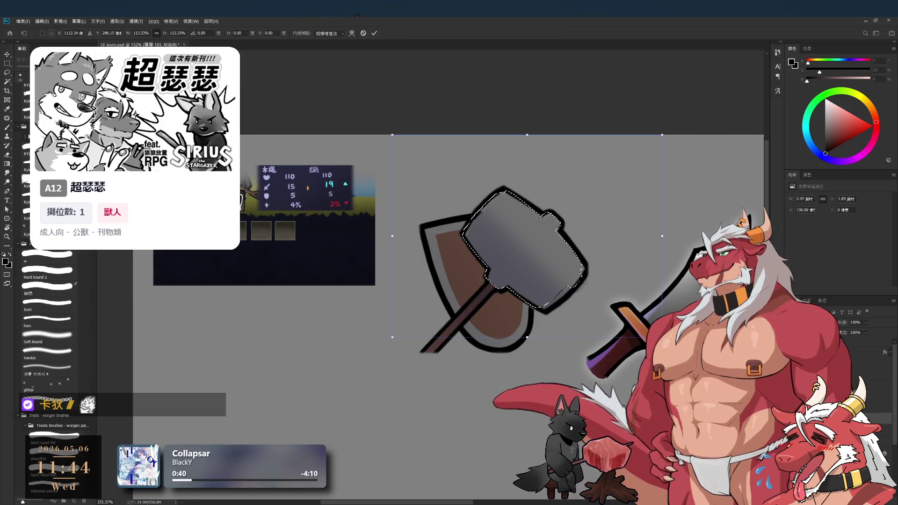
pyautogui.scroll(1, 538, 257)
pyautogui.moveTo(511, 115)
pyautogui.mouseDown()
pyautogui.moveTo(505, 95)
pyautogui.moveTo(505, 105)
pyautogui.mouseUp()
pyautogui.moveTo(515, 158); pyautogui.dragTo(522, 175)
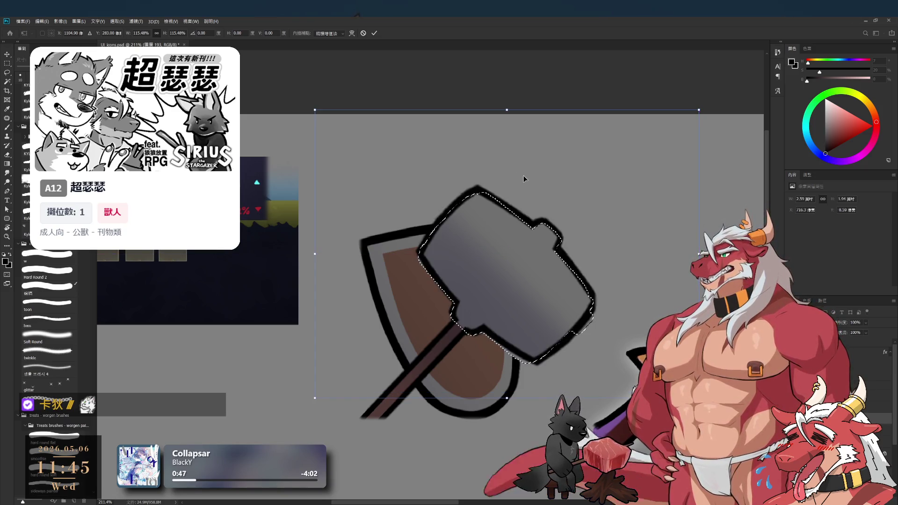
pyautogui.hotkey('ctrl', 'z')
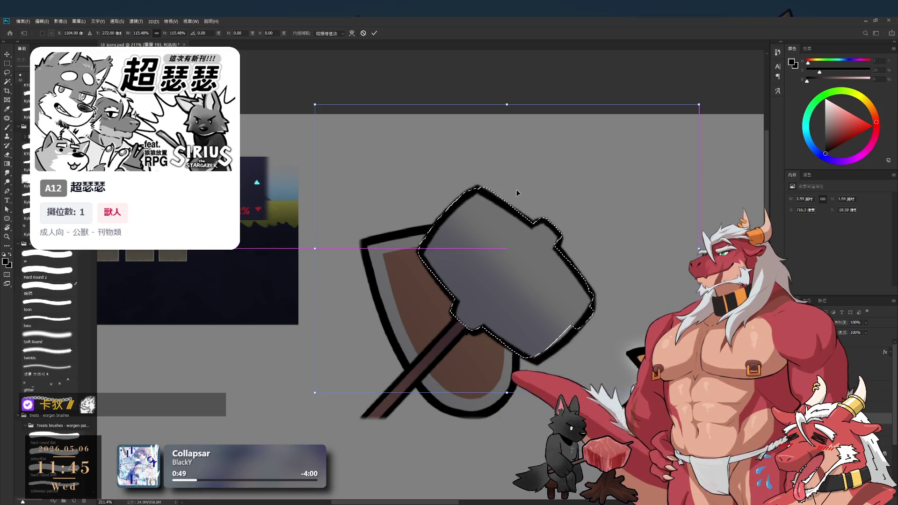
pyautogui.press('Return')
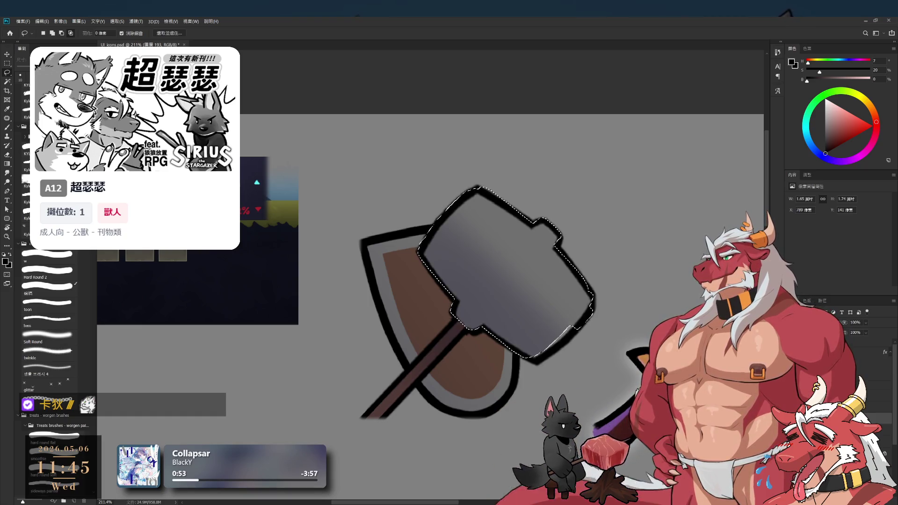
pyautogui.scroll(3, 544, 305)
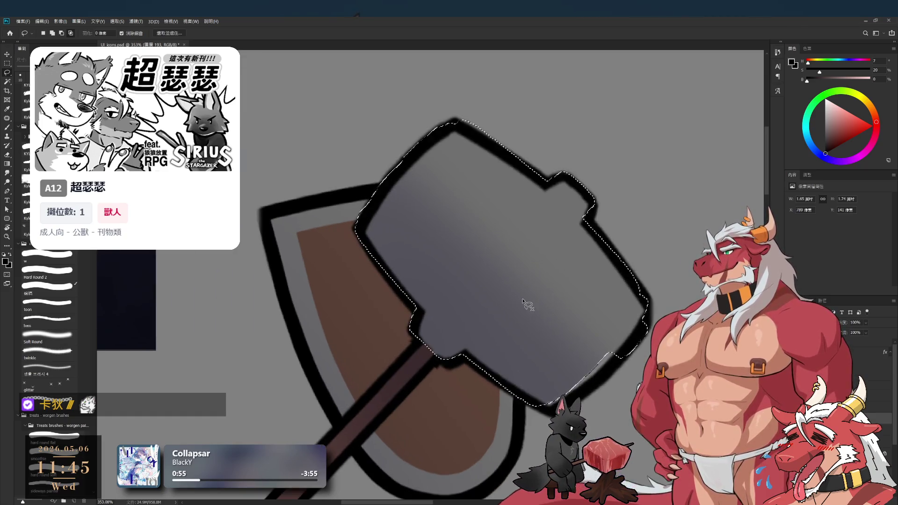
# Deselect, straighten the view and sample the hammer head's flat grey for the brush
pyautogui.hotkey('ctrl', 'd')
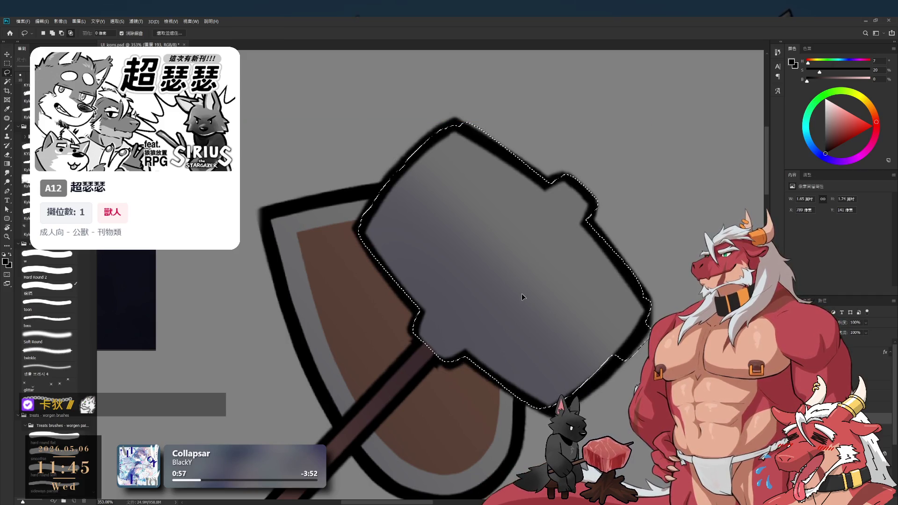
pyautogui.press('r')
pyautogui.moveTo(575, 112)
pyautogui.mouseDown()
pyautogui.moveTo(620, 159)
pyautogui.moveTo(636, 197)
pyautogui.mouseUp()
pyautogui.press('e')
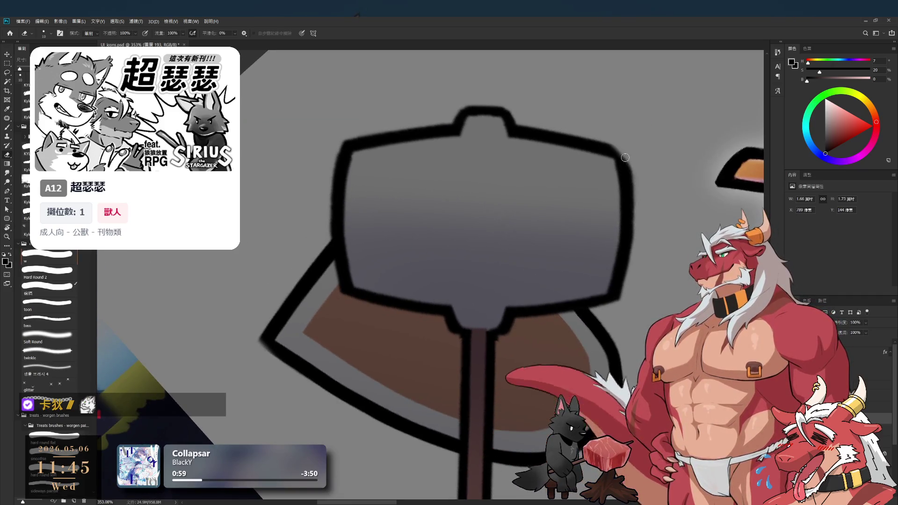
pyautogui.press('b')
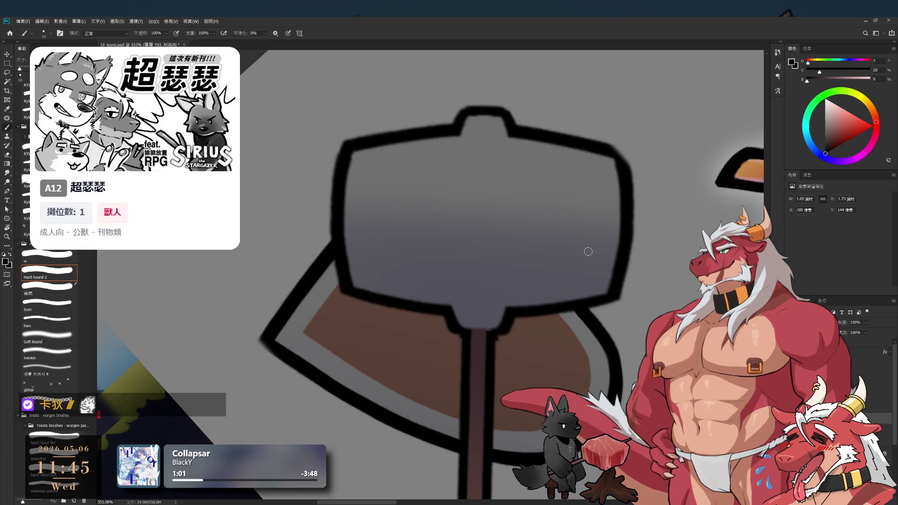
pyautogui.hotkey('ctrl', 'z')
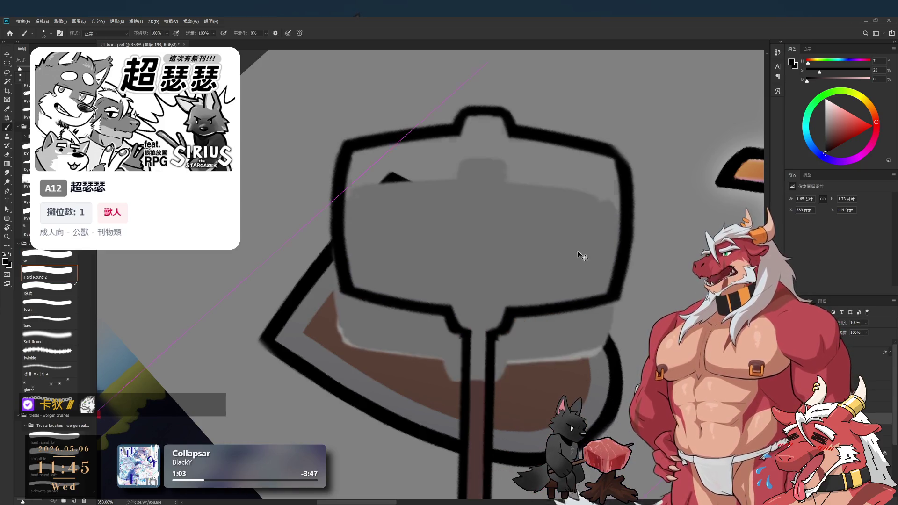
pyautogui.keyDown('alt'); pyautogui.click(594, 237); pyautogui.keyUp('alt')
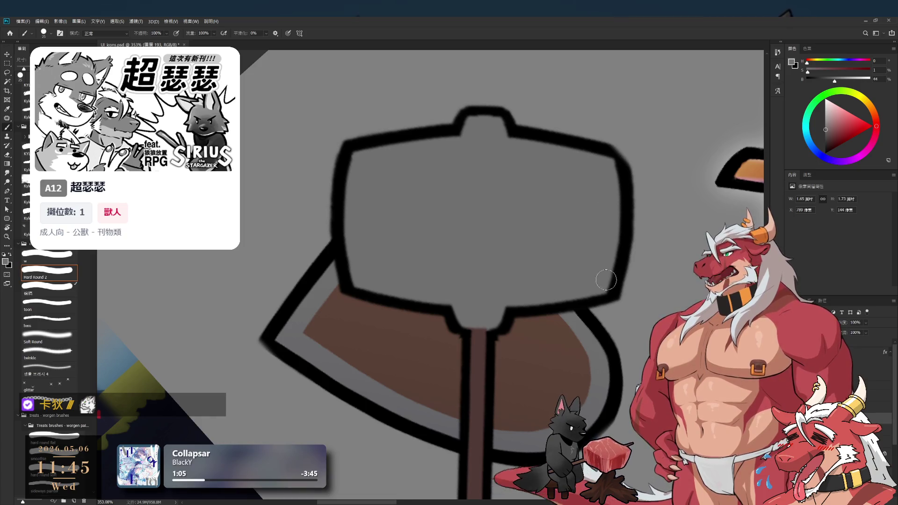
# Paint flat grey over the hammer head's gradient shading, tilting the view as needed
pyautogui.scroll(2, 608, 271)
pyautogui.hscroll(-3, 588, 257)
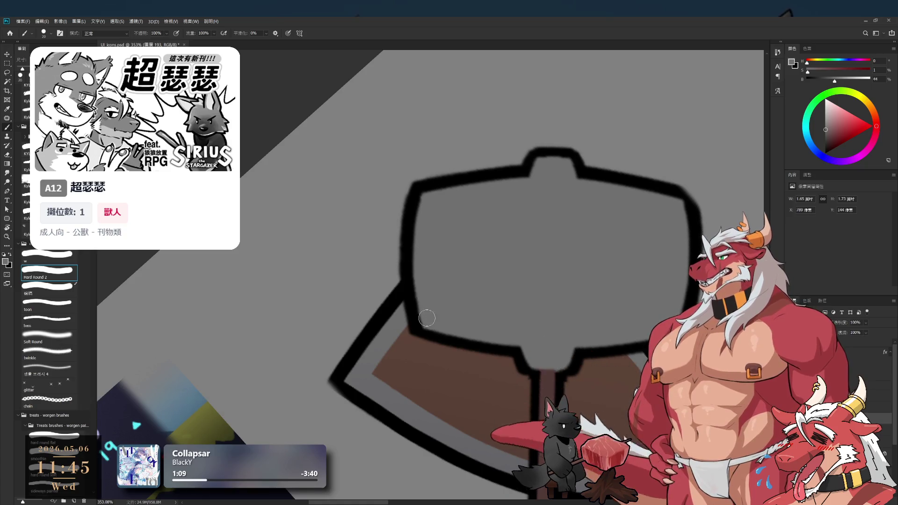
pyautogui.press('r')
pyautogui.moveTo(619, 264); pyautogui.dragTo(507, 430)
pyautogui.scroll(-2, 486, 412)
pyautogui.hscroll(-3, 486, 412)
pyautogui.press('b')
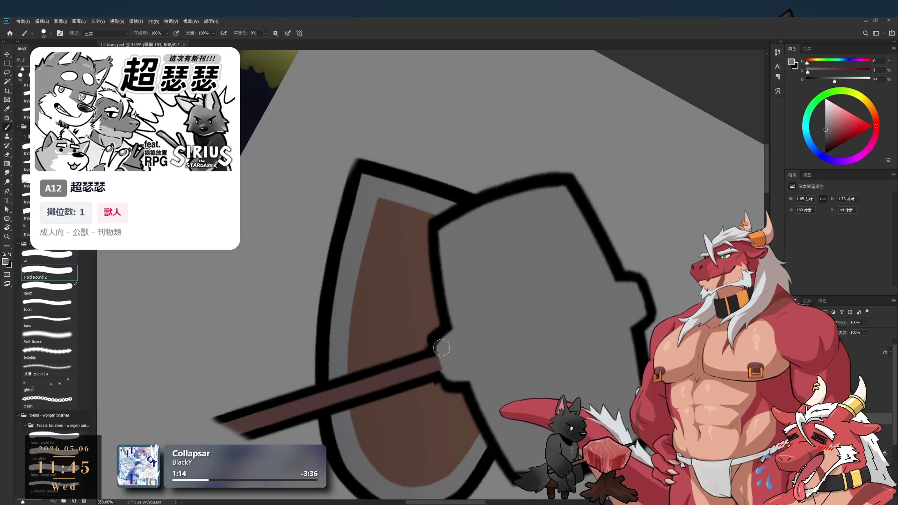
pyautogui.press('r')
pyautogui.moveTo(514, 371)
pyautogui.mouseDown()
pyautogui.moveTo(549, 177)
pyautogui.moveTo(545, 240)
pyautogui.moveTo(587, 269)
pyautogui.mouseUp()
pyautogui.press('e')
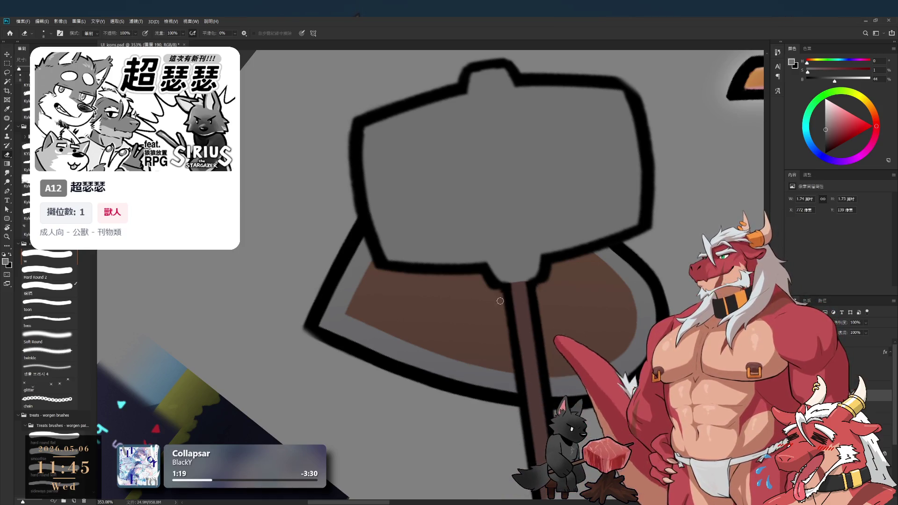
# Sample black and thicken the outline at the hammer head's notch, tilting the view to about 49°
pyautogui.scroll(5, 504, 299)
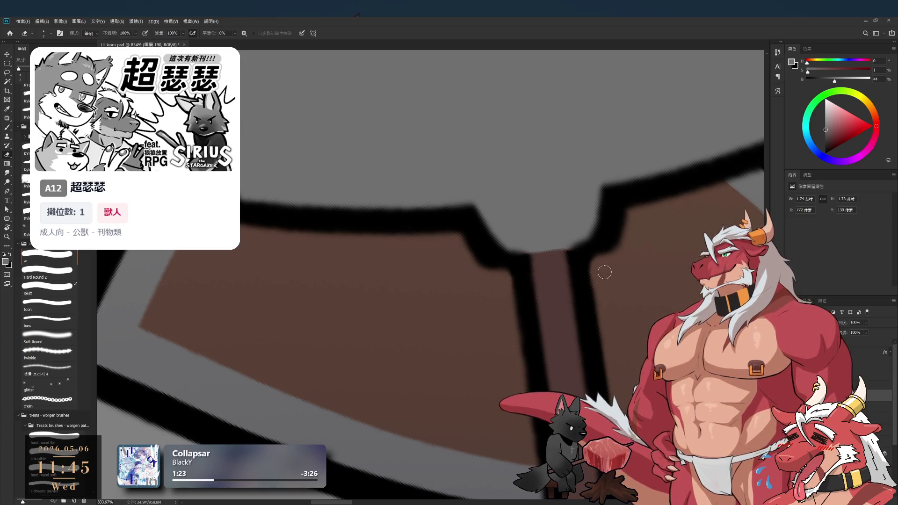
pyautogui.scroll(-2, 597, 276)
pyautogui.press('b')
pyautogui.keyDown('alt'); pyautogui.click(609, 251); pyautogui.keyUp('alt')
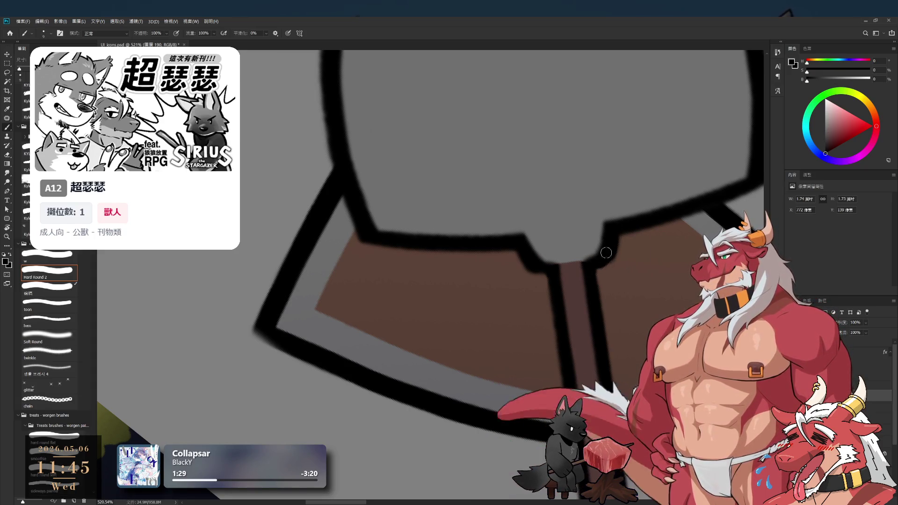
pyautogui.moveTo(603, 255); pyautogui.dragTo(594, 264)
pyautogui.press('r')
pyautogui.moveTo(596, 231); pyautogui.dragTo(520, 286)
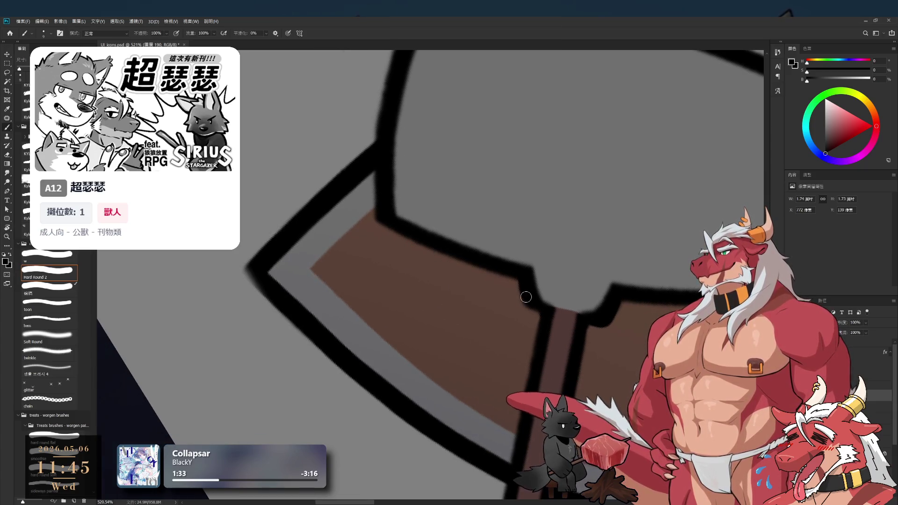
pyautogui.press('r')
pyautogui.moveTo(611, 307)
pyautogui.mouseDown()
pyautogui.moveTo(493, 417)
pyautogui.moveTo(543, 291)
pyautogui.moveTo(427, 271)
pyautogui.moveTo(554, 300)
pyautogui.moveTo(523, 291)
pyautogui.mouseUp()
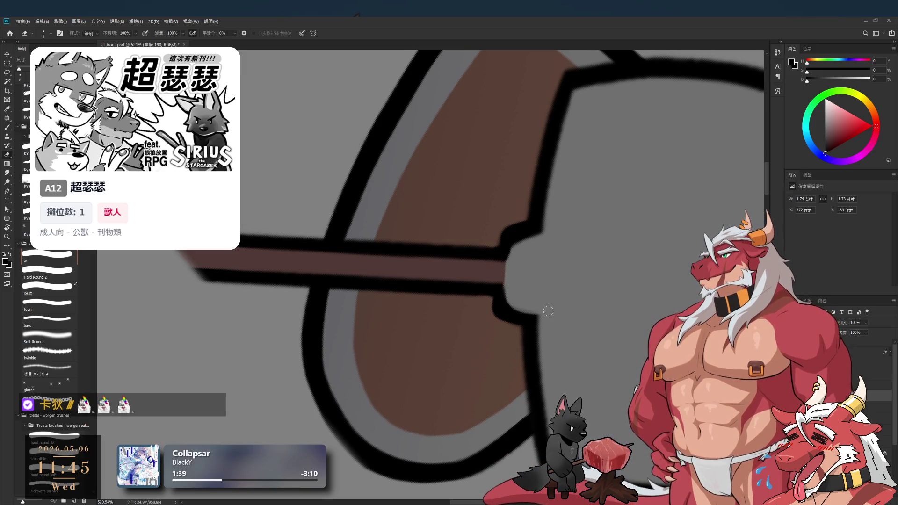
pyautogui.press('b')
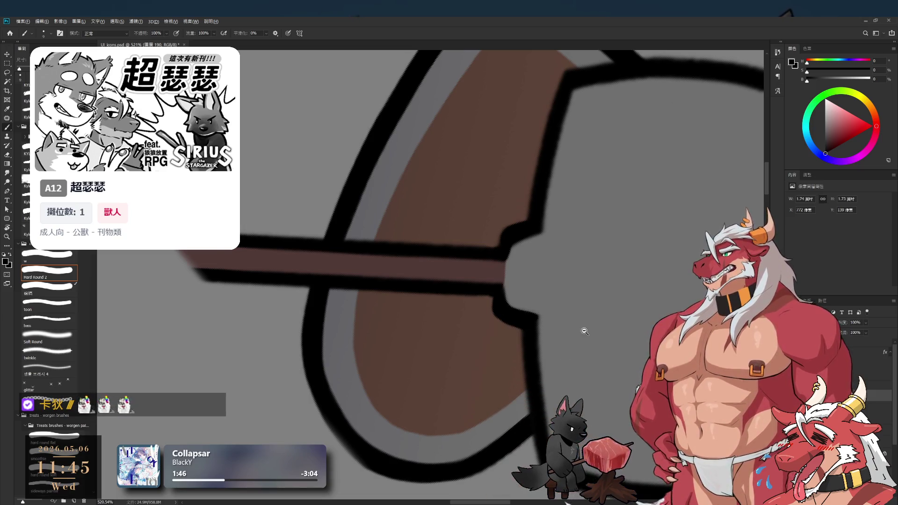
# Finish cleaning the notch outline with eraser and brush, then level the view to 0°
pyautogui.scroll(-5, 589, 335)
pyautogui.press('r')
pyautogui.moveTo(562, 328); pyautogui.dragTo(541, 357)
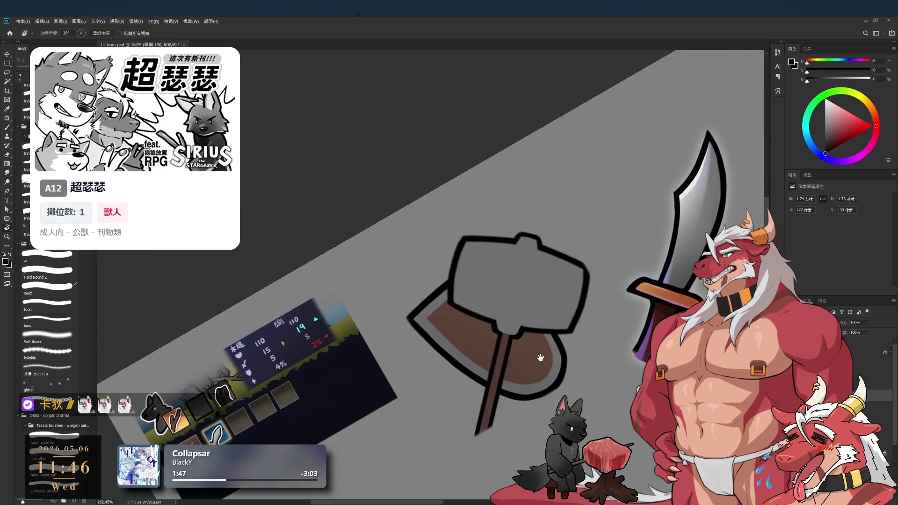
pyautogui.press('Escape')
pyautogui.scroll(5, 607, 281)
pyautogui.press('e')
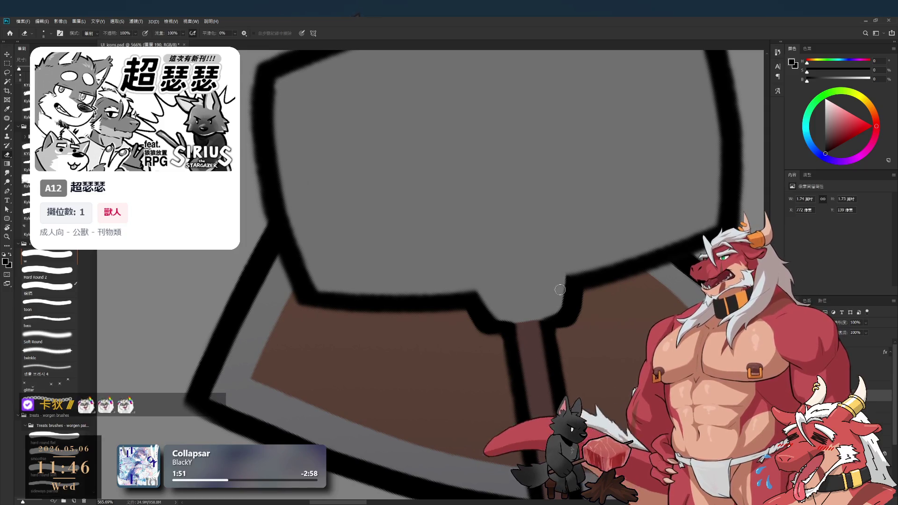
pyautogui.moveTo(600, 241); pyautogui.dragTo(507, 311)
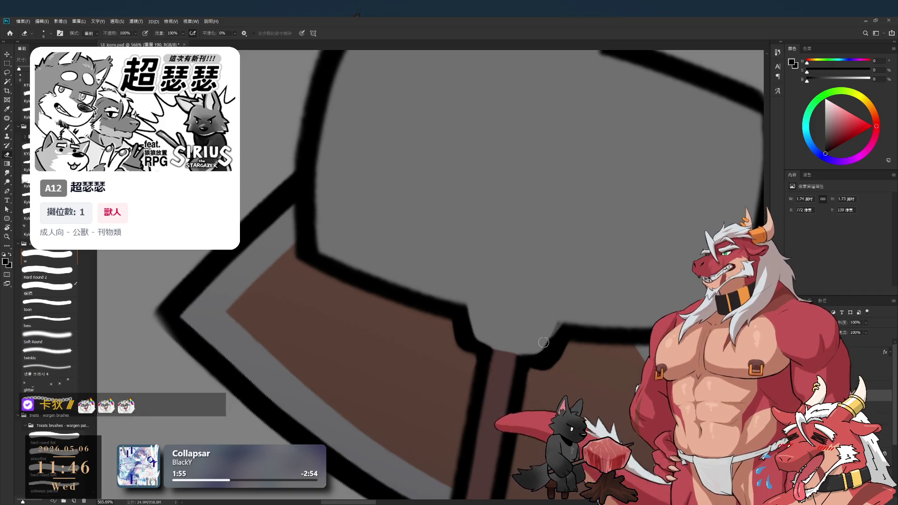
pyautogui.moveTo(638, 245)
pyautogui.mouseDown()
pyautogui.moveTo(420, 353)
pyautogui.moveTo(515, 321)
pyautogui.moveTo(481, 321)
pyautogui.moveTo(493, 369)
pyautogui.mouseUp()
pyautogui.press('b')
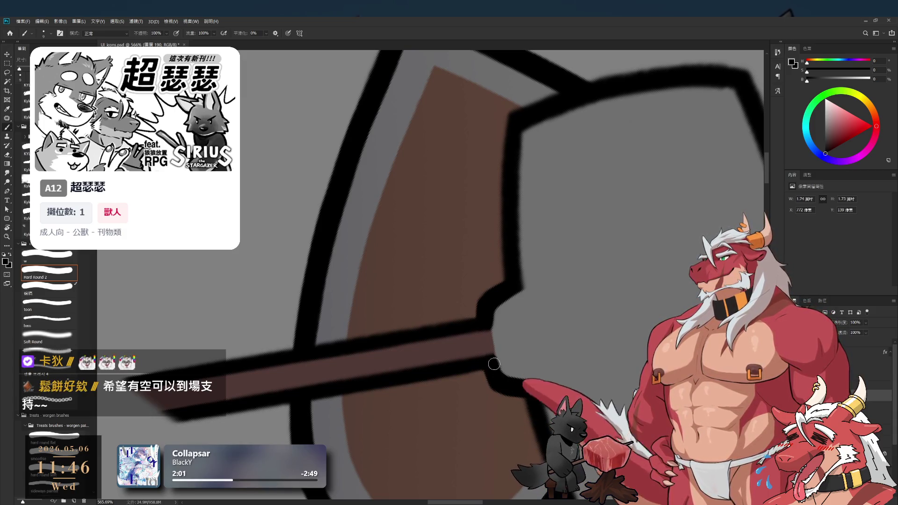
pyautogui.scroll(-5, 487, 369)
pyautogui.press('r')
pyautogui.moveTo(472, 345)
pyautogui.mouseDown()
pyautogui.moveTo(431, 261)
pyautogui.moveTo(577, 84)
pyautogui.moveTo(686, 252)
pyautogui.mouseUp()
pyautogui.scroll(-4, 655, 262)
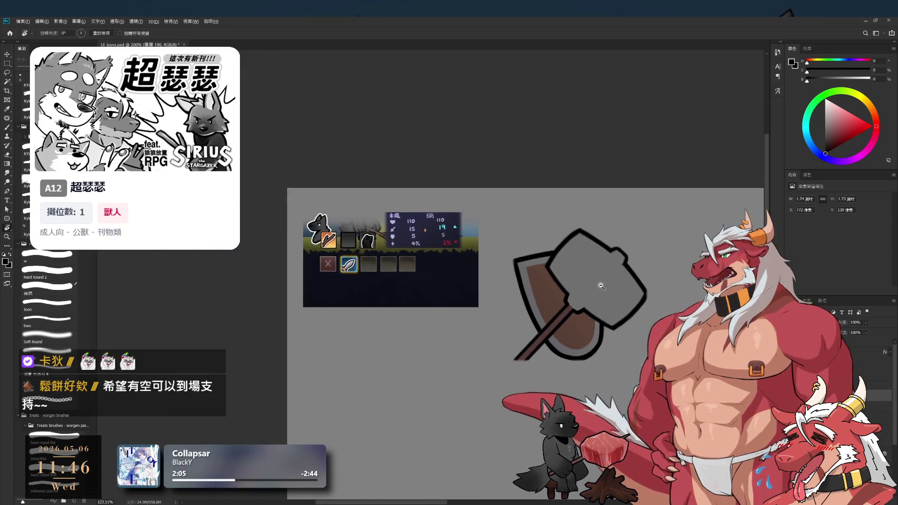
# Bring back the soft gradient shading on the hammer head
pyautogui.scroll(3, 627, 268)
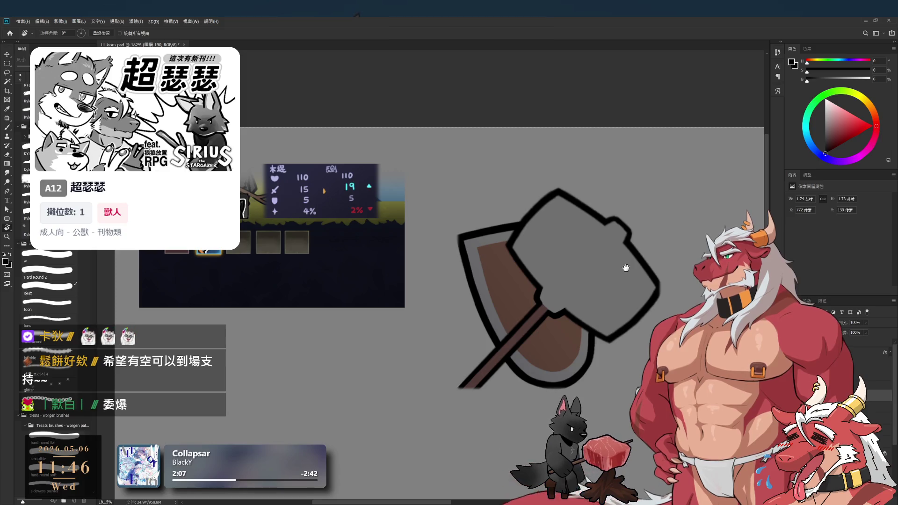
pyautogui.scroll(-2, 597, 271)
pyautogui.scroll(2, 598, 304)
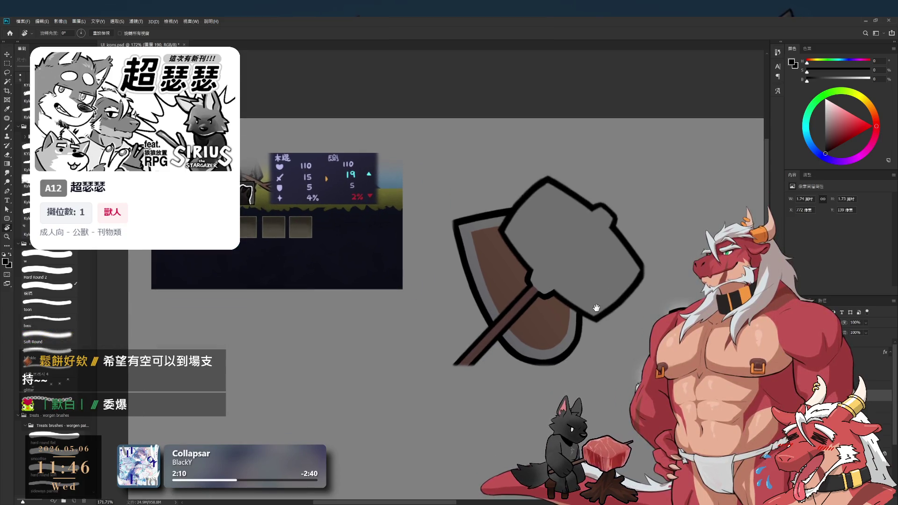
pyautogui.hotkey('ctrl', 'z')
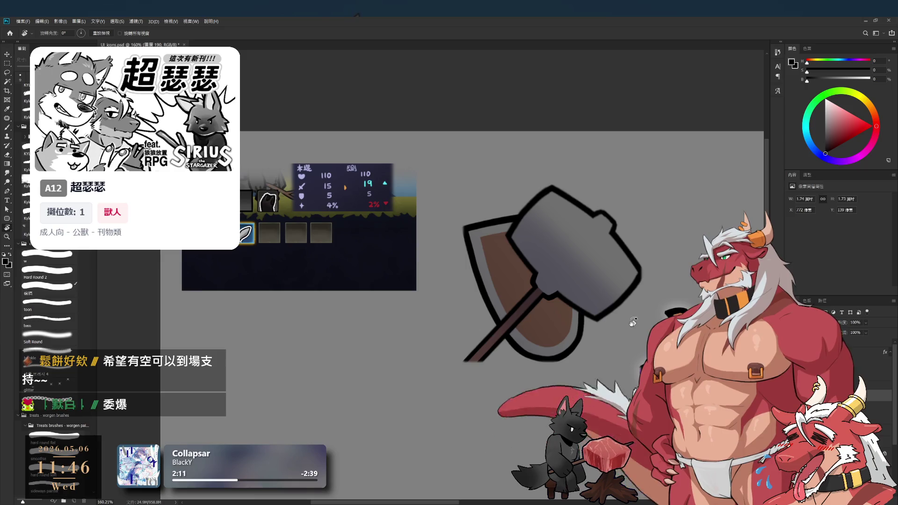
# Set the eraser to size 250, then pick dark red for a size-125 brush
pyautogui.press('b')
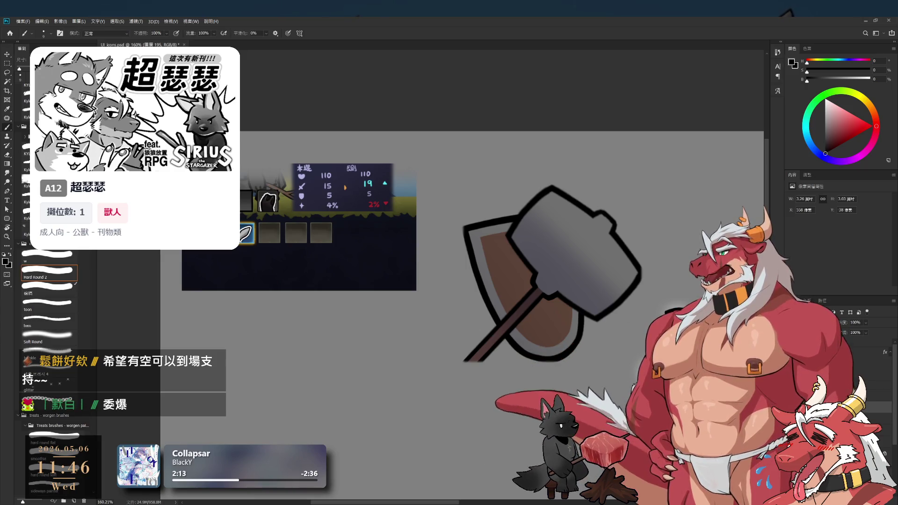
pyautogui.press('e')
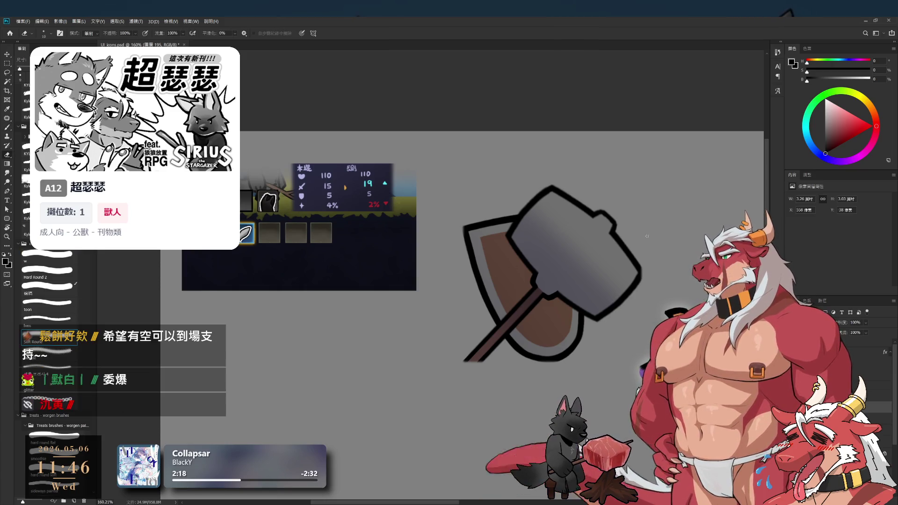
pyautogui.press(']')
pyautogui.press(']')
pyautogui.press(']')
pyautogui.press('[')
pyautogui.press('[')
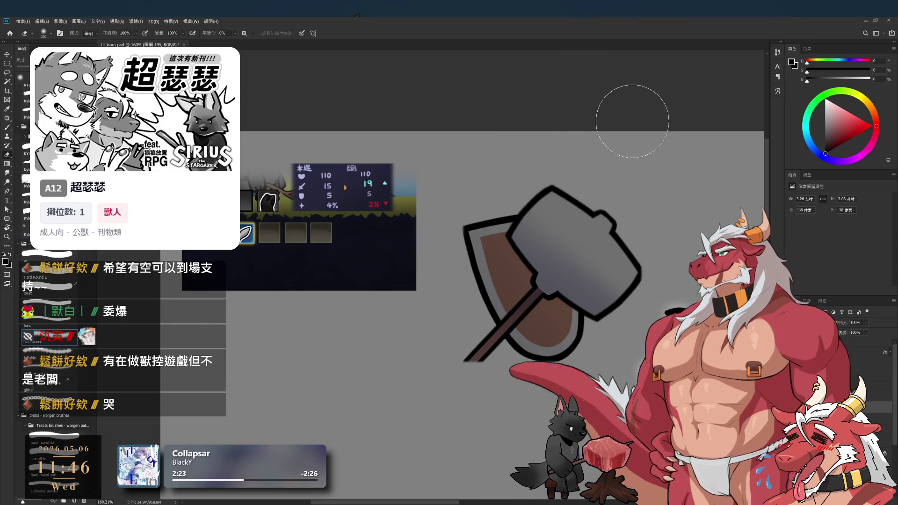
pyautogui.press('b')
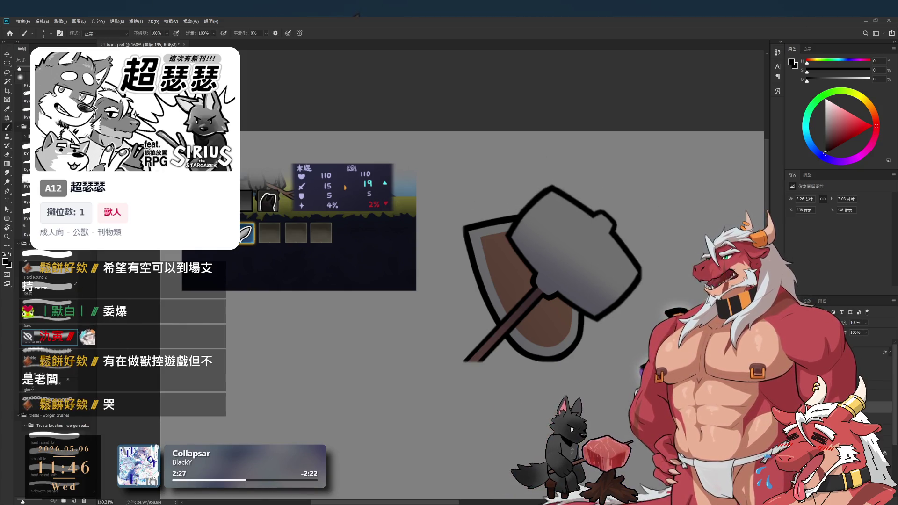
pyautogui.click(841, 148)
pyautogui.press(']')
pyautogui.press(']')
pyautogui.press(']')
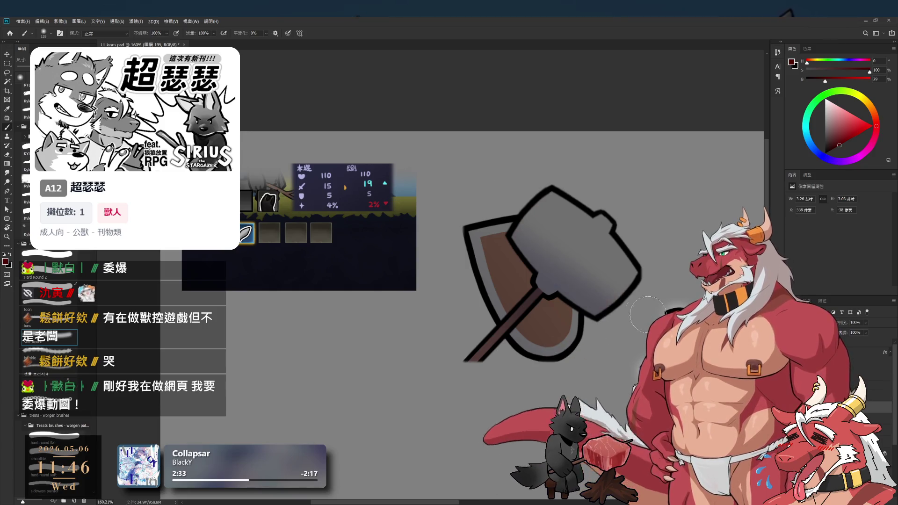
pyautogui.click(849, 61)
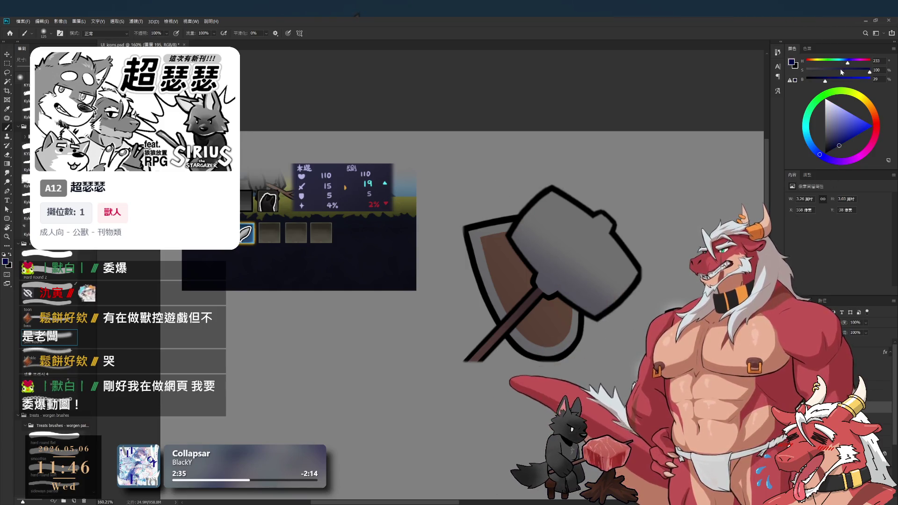
pyautogui.click(835, 71)
pyautogui.press(']')
pyautogui.press(']')
pyautogui.press(']')
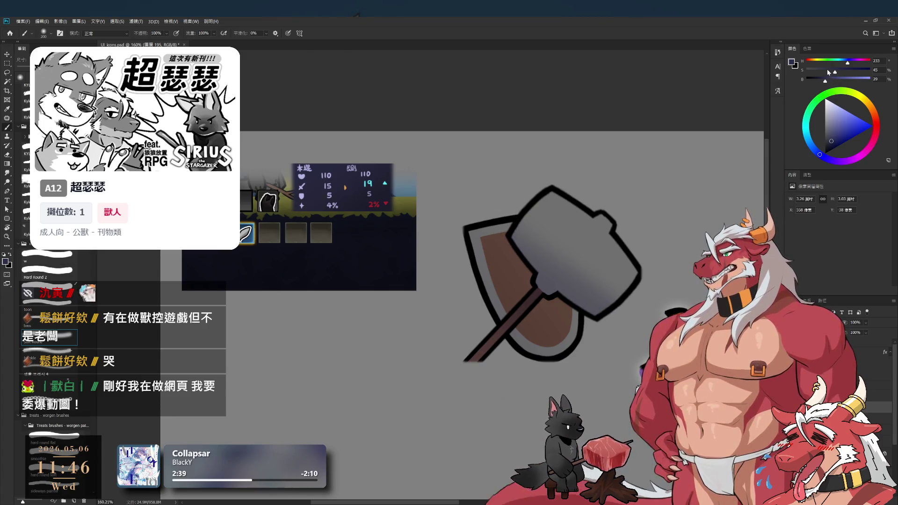
pyautogui.press(']')
pyautogui.moveTo(519, 225); pyautogui.dragTo(603, 285)
pyautogui.hotkey('ctrl', 'z')
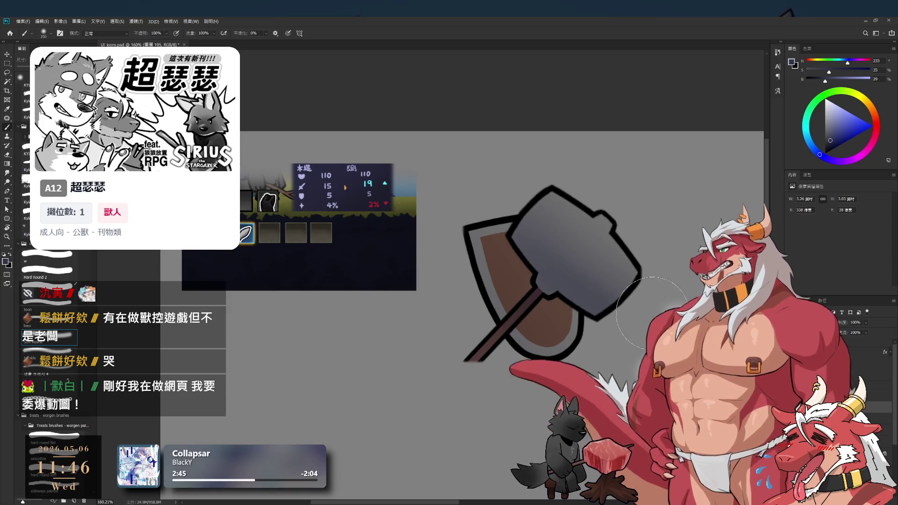
pyautogui.press('[')
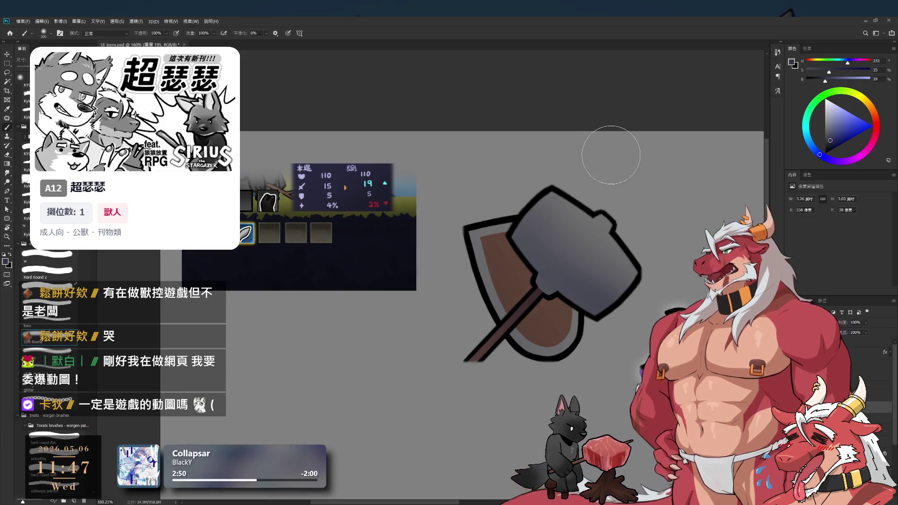
pyautogui.moveTo(616, 266)
pyautogui.mouseDown()
pyautogui.moveTo(552, 265)
pyautogui.moveTo(615, 265)
pyautogui.mouseUp()
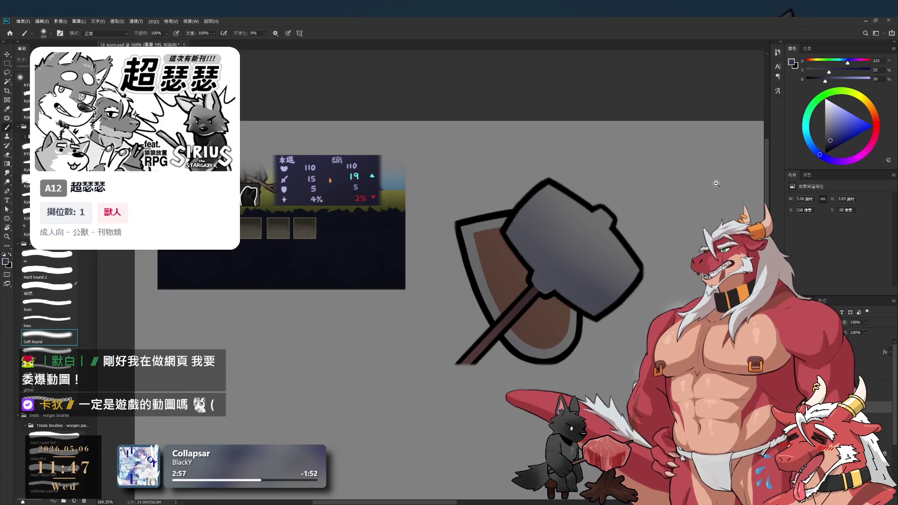
pyautogui.scroll(-1, 674, 288)
pyautogui.scroll(2, 666, 278)
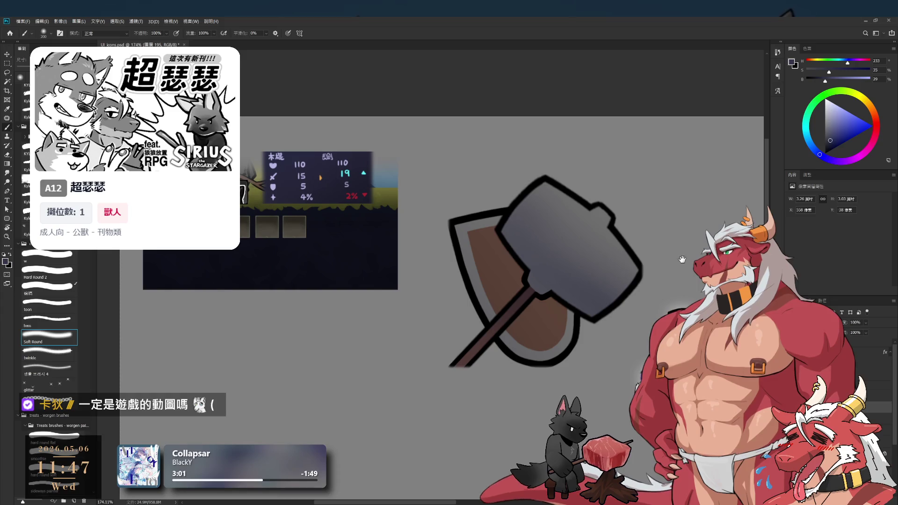
pyautogui.press('r')
pyautogui.moveTo(658, 288); pyautogui.dragTo(642, 328)
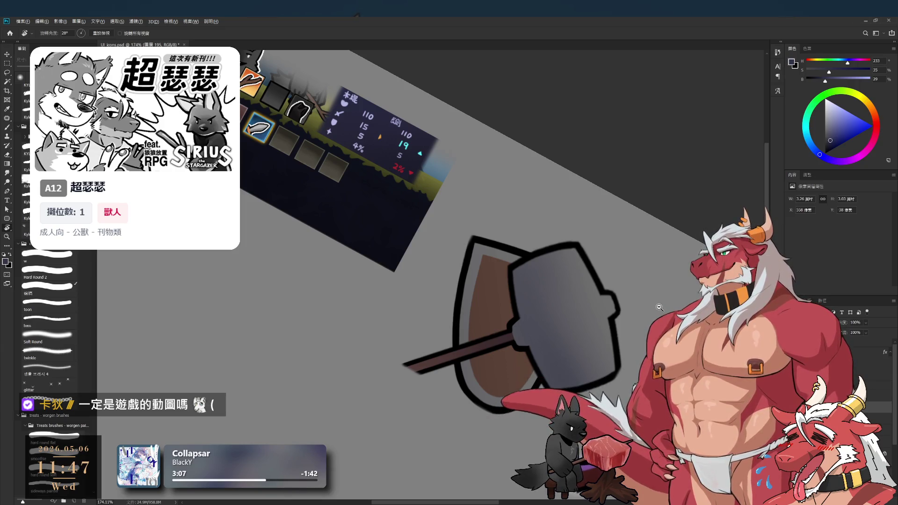
pyautogui.scroll(-3, 662, 289)
pyautogui.moveTo(673, 253)
pyautogui.mouseDown()
pyautogui.moveTo(682, 188)
pyautogui.moveTo(672, 162)
pyautogui.mouseUp()
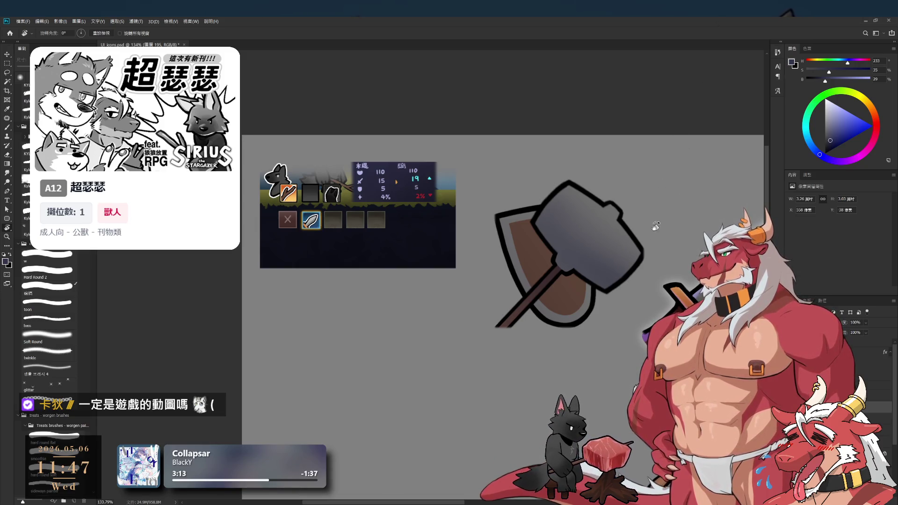
pyautogui.scroll(2, 652, 229)
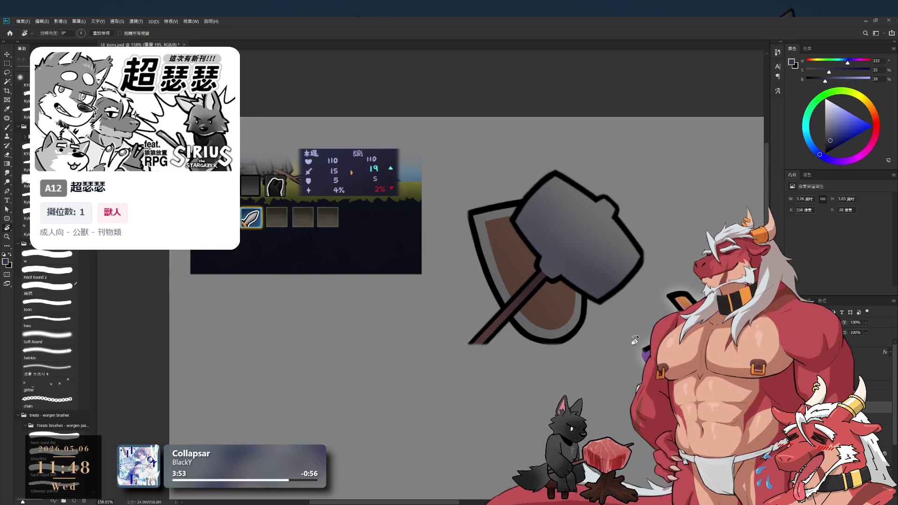
# Nudge the hammer about 8 px left with Free Transform and commit it
pyautogui.hotkey('ctrl', 't')
pyautogui.moveTo(604, 235); pyautogui.dragTo(603, 233)
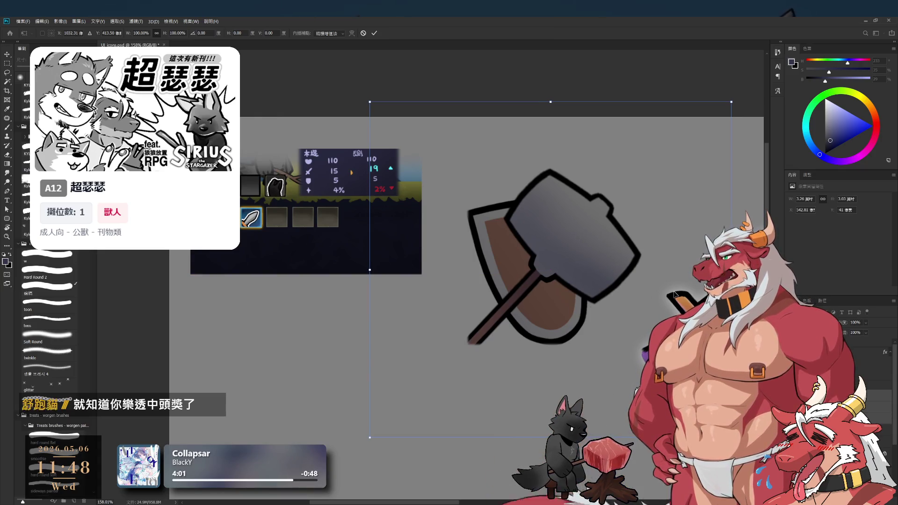
pyautogui.press('Return')
pyautogui.press('r')
pyautogui.hotkey('alt', ']')
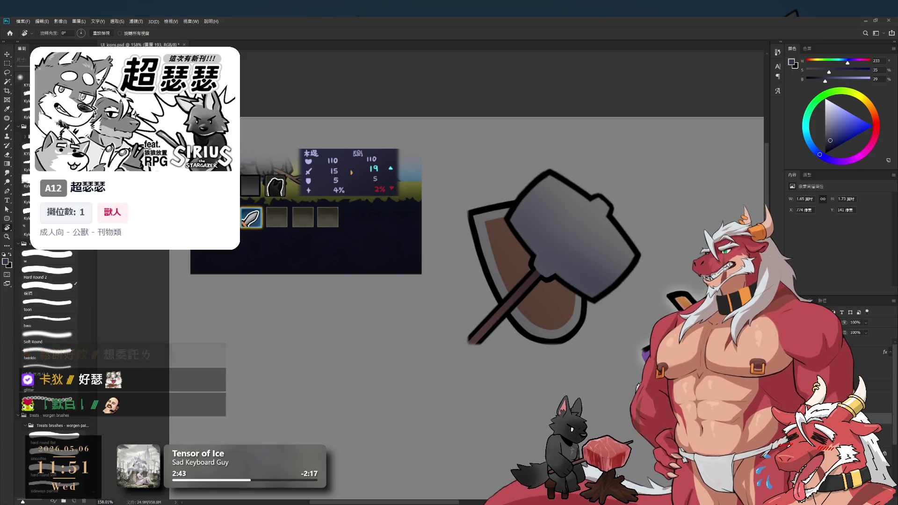
pyautogui.scroll(-4, 584, 178)
pyautogui.scroll(2, 579, 189)
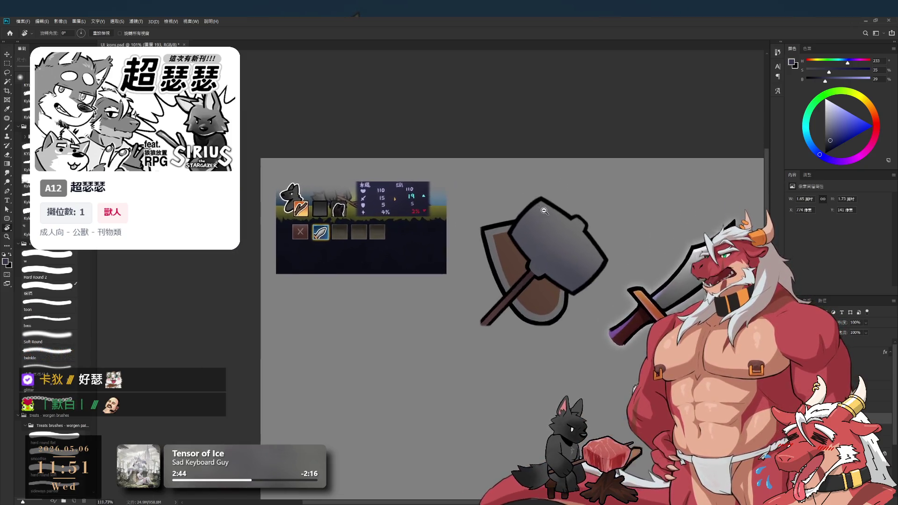
pyautogui.click(600, 276)
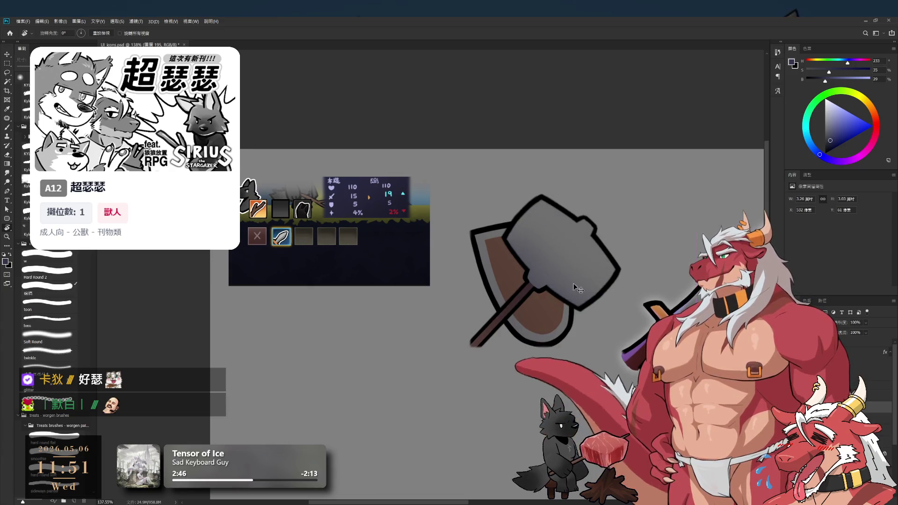
pyautogui.scroll(-1, 586, 289)
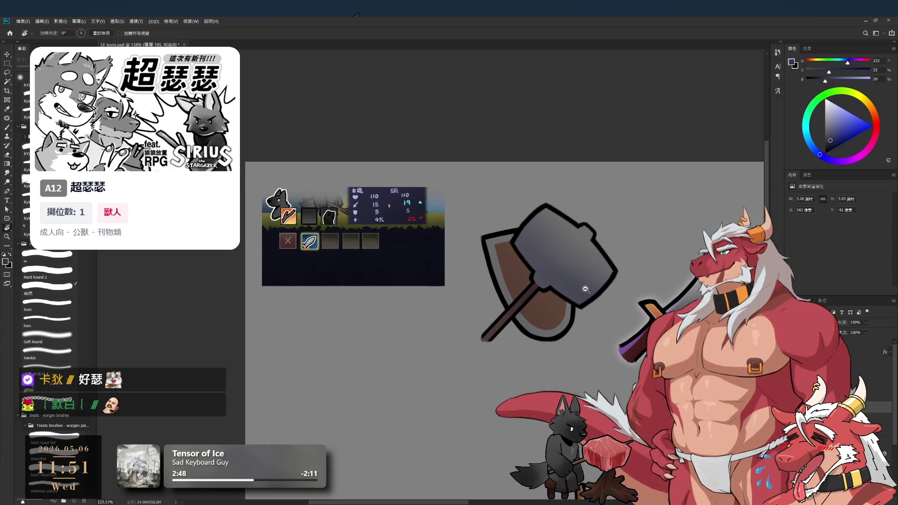
pyautogui.hscroll(3, 586, 289)
pyautogui.scroll(1, 586, 289)
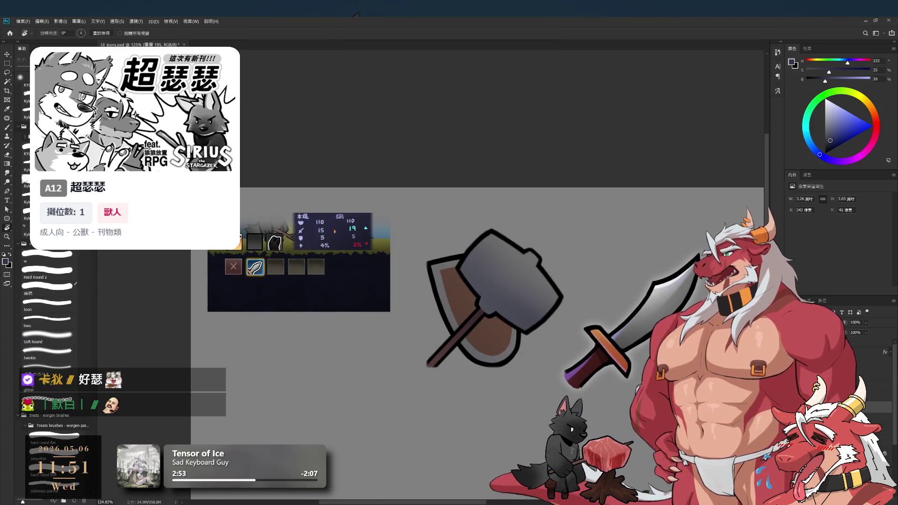
pyautogui.press('i')
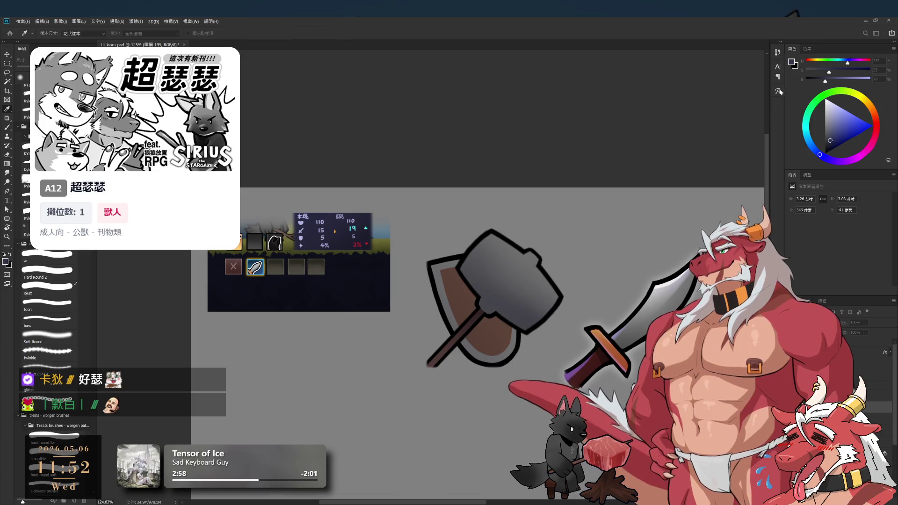
pyautogui.press('r')
pyautogui.scroll(1, 571, 240)
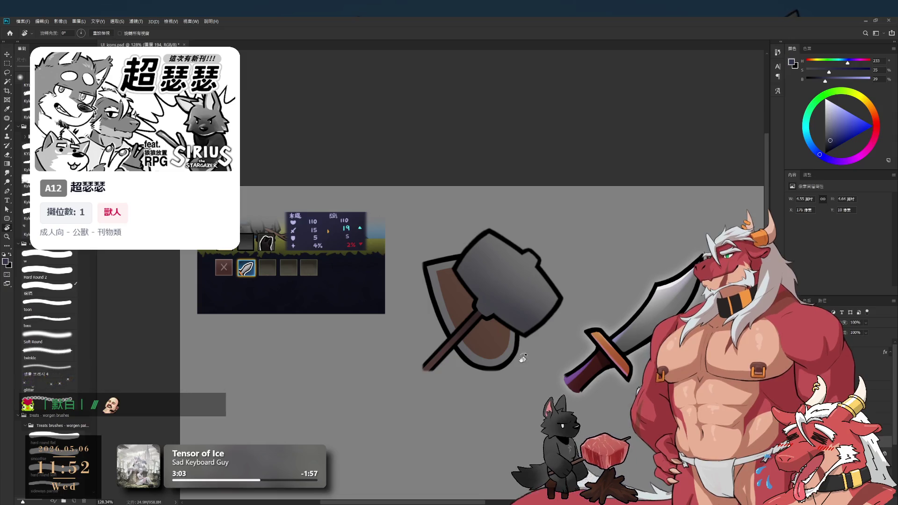
pyautogui.moveTo(477, 308); pyautogui.dragTo(482, 300)
pyautogui.scroll(3, 482, 300)
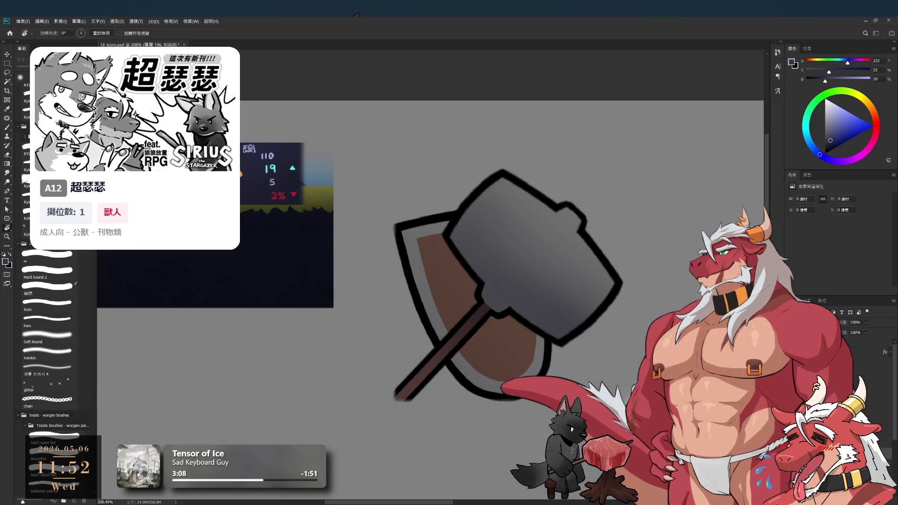
# Paint a thin pale-red stroke by the shield with a size-15 brush, then hide the hammer fill
pyautogui.click(875, 119)
pyautogui.click(837, 116)
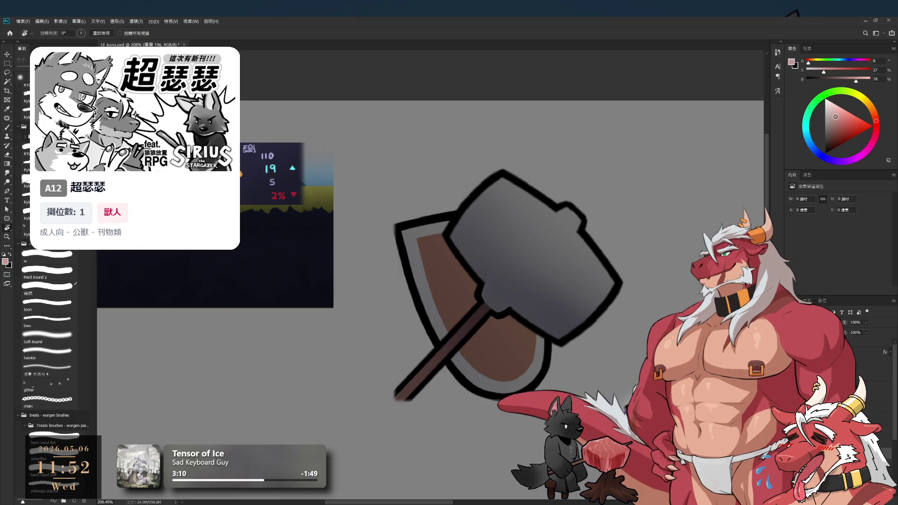
pyautogui.moveTo(554, 206)
pyautogui.mouseDown()
pyautogui.moveTo(529, 329)
pyautogui.moveTo(553, 206)
pyautogui.mouseUp()
pyautogui.press('b')
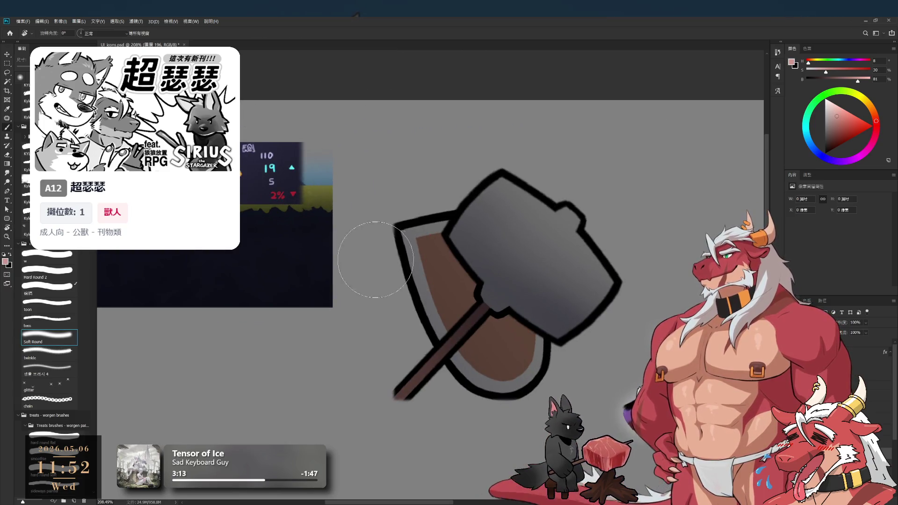
pyautogui.click(40, 265)
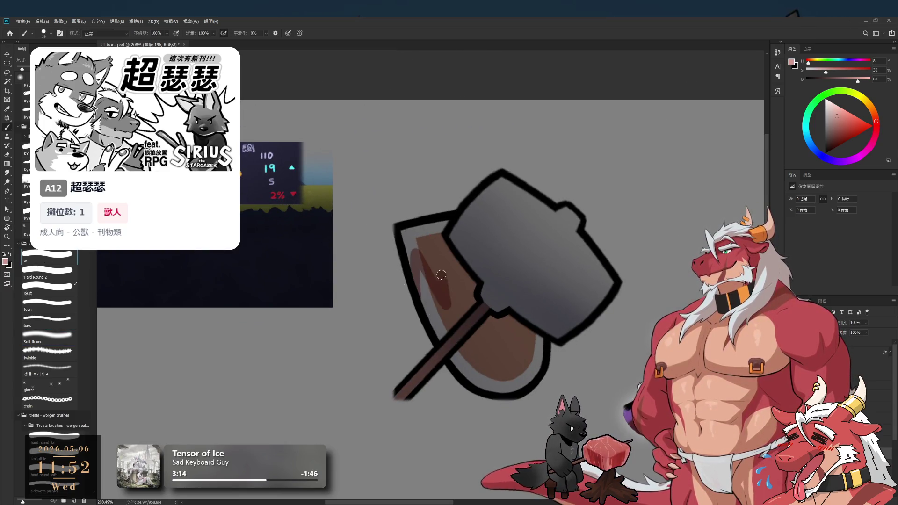
pyautogui.keyDown('alt'); pyautogui.click(501, 201); pyautogui.keyUp('alt')
pyautogui.scroll(2, 529, 323)
pyautogui.press('[')
pyautogui.moveTo(538, 316); pyautogui.dragTo(537, 367)
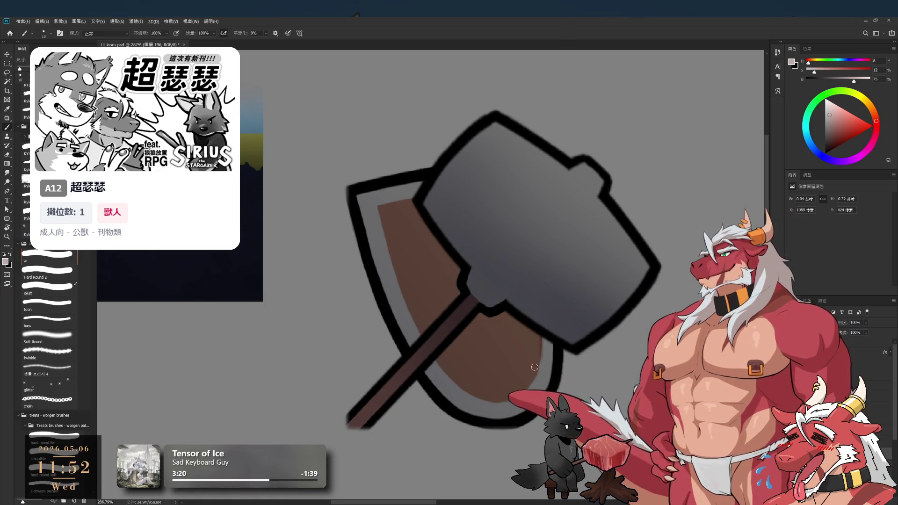
pyautogui.moveTo(536, 324); pyautogui.dragTo(527, 383)
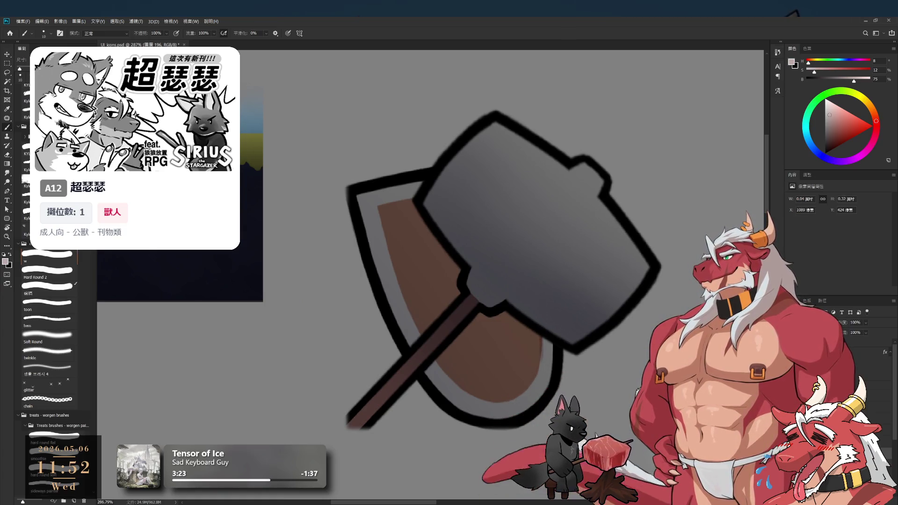
pyautogui.hotkey('ctrl', ',')
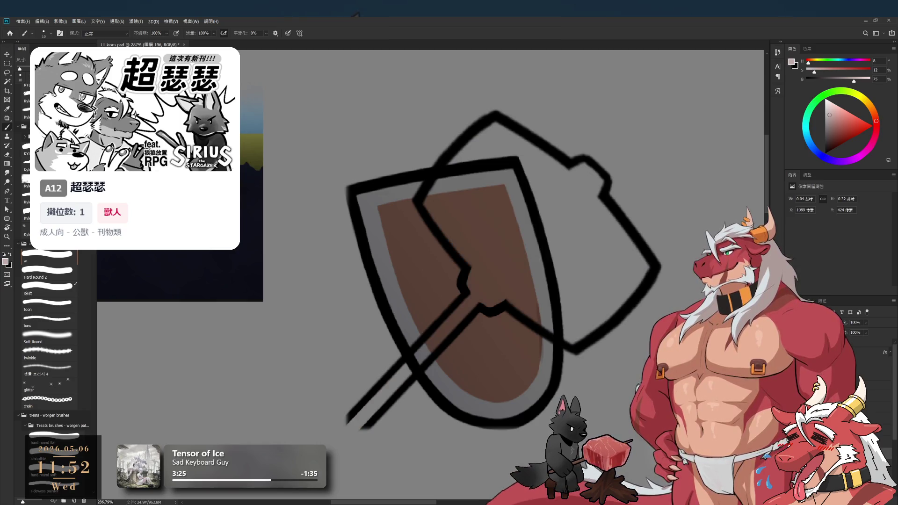
# Hide the hammer's black outline and shade along the shield's inner right edge
pyautogui.hotkey('ctrl', ',')
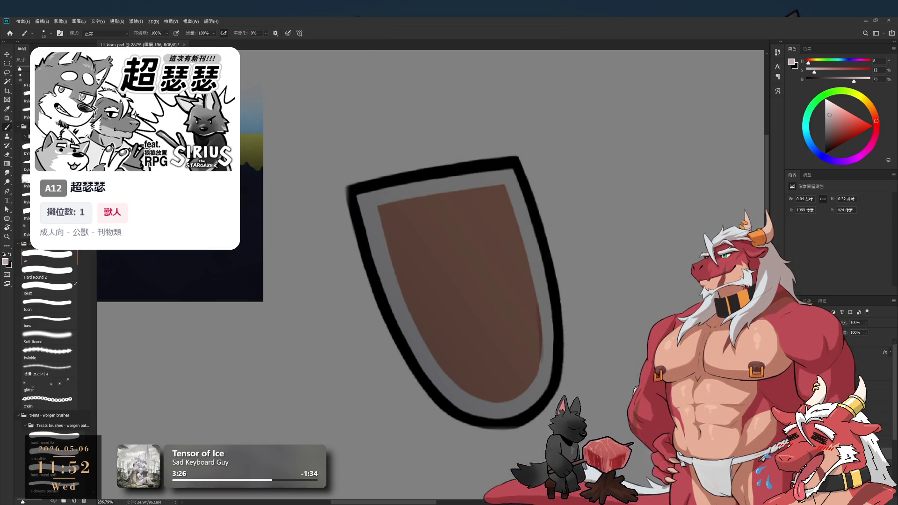
pyautogui.moveTo(521, 290); pyautogui.dragTo(570, 308)
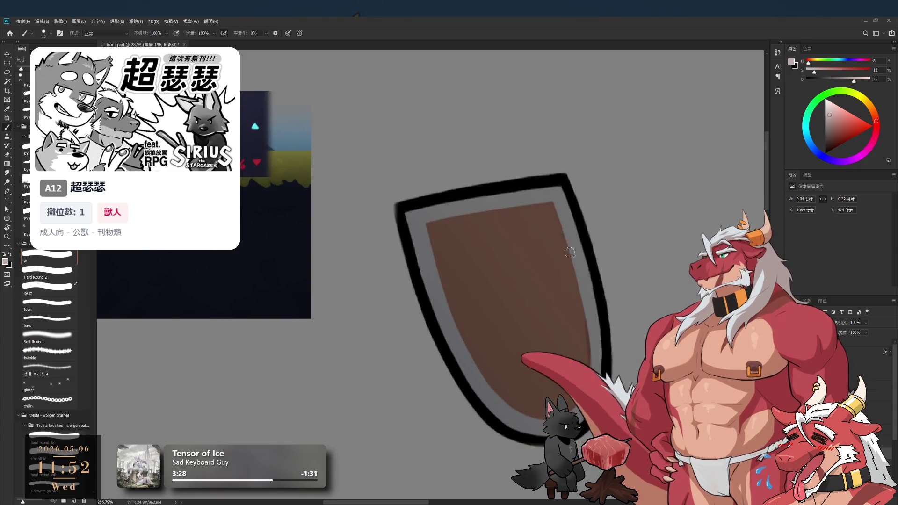
pyautogui.moveTo(552, 206); pyautogui.dragTo(576, 316)
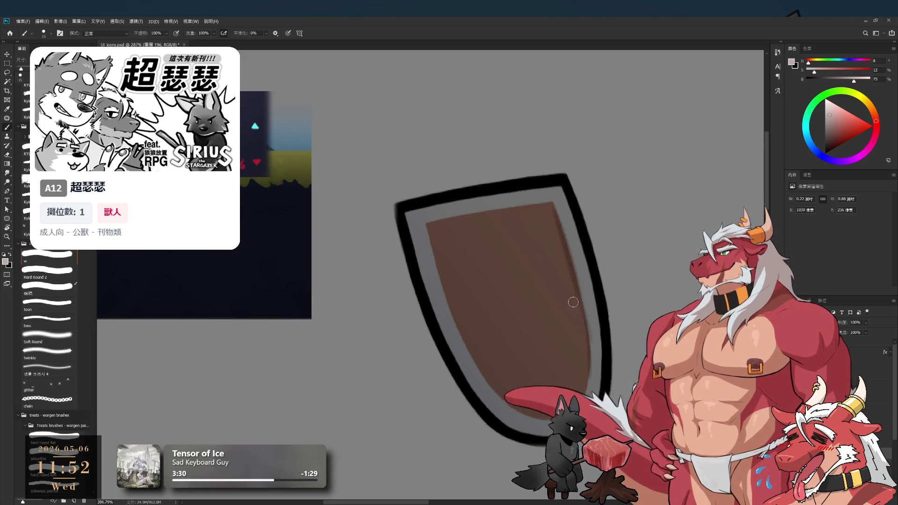
pyautogui.press('r')
pyautogui.moveTo(552, 244)
pyautogui.mouseDown()
pyautogui.moveTo(601, 340)
pyautogui.moveTo(523, 299)
pyautogui.mouseUp()
pyautogui.press('r')
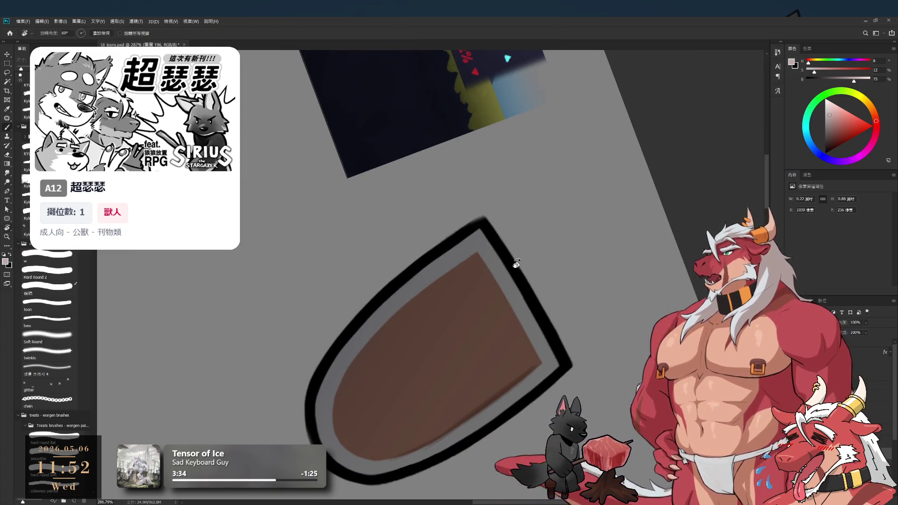
pyautogui.press('b')
# Touch up the shield's top-right brown fill with a hard size-20 eraser, then repaint the right inner edge
pyautogui.moveTo(498, 288)
pyautogui.mouseDown()
pyautogui.moveTo(480, 257)
pyautogui.moveTo(522, 328)
pyautogui.moveTo(427, 266)
pyautogui.moveTo(437, 204)
pyautogui.mouseUp()
pyautogui.press('e')
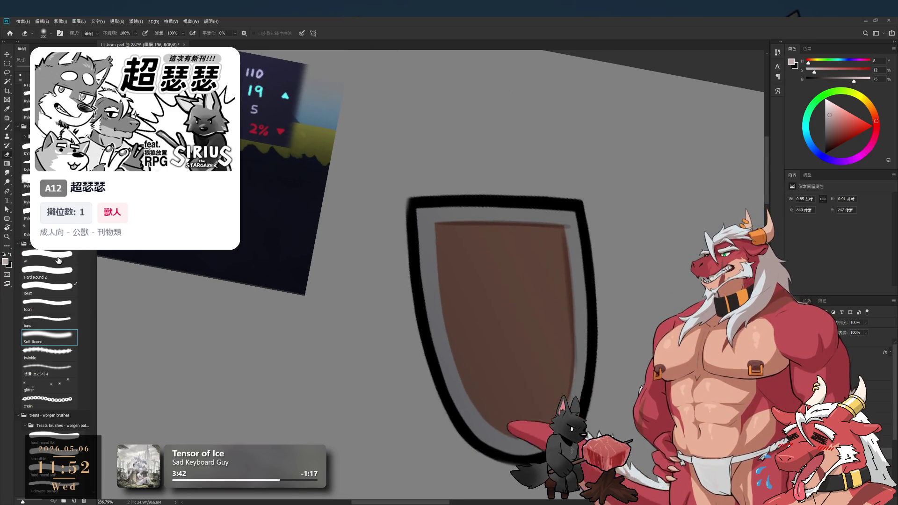
pyautogui.click(47, 270)
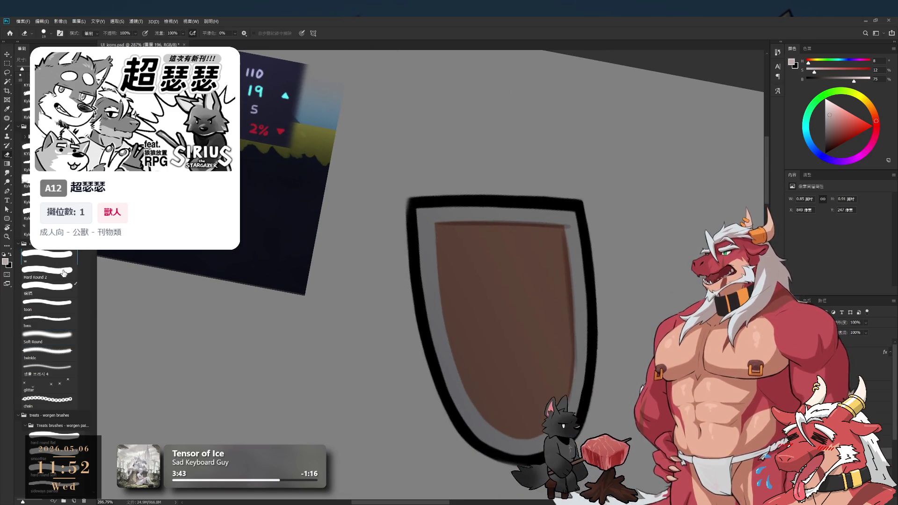
pyautogui.click(570, 229)
pyautogui.press('b')
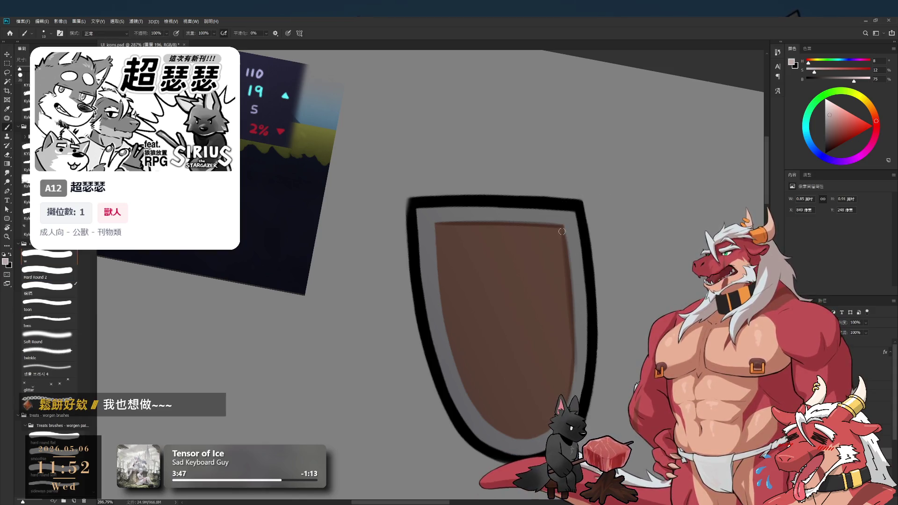
pyautogui.scroll(-3, 563, 239)
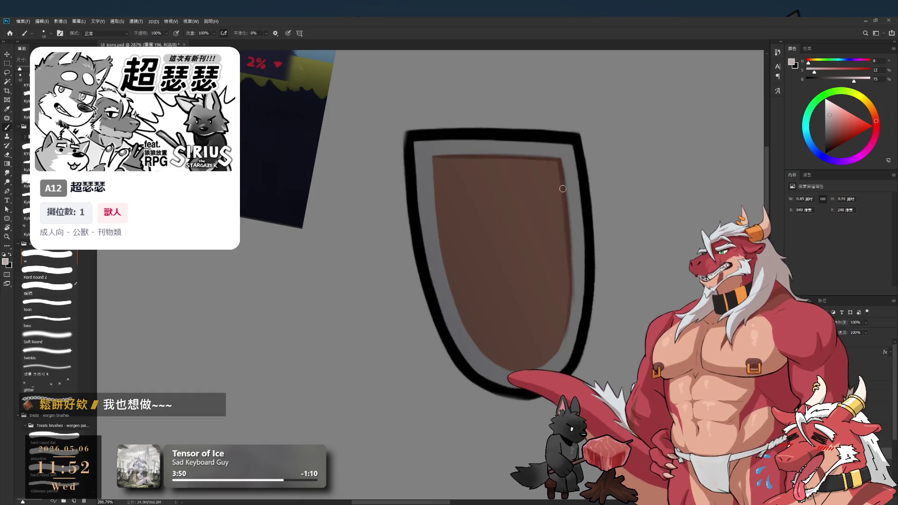
pyautogui.moveTo(567, 259)
pyautogui.mouseDown()
pyautogui.moveTo(555, 191)
pyautogui.moveTo(580, 260)
pyautogui.mouseUp()
pyautogui.press('e')
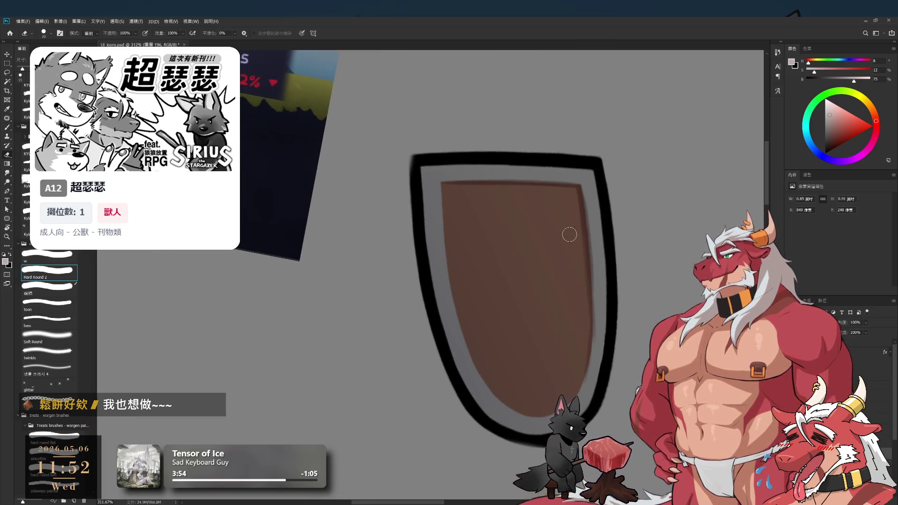
pyautogui.press('b')
pyautogui.moveTo(586, 253)
pyautogui.mouseDown()
pyautogui.moveTo(587, 296)
pyautogui.moveTo(575, 306)
pyautogui.moveTo(554, 273)
pyautogui.mouseUp()
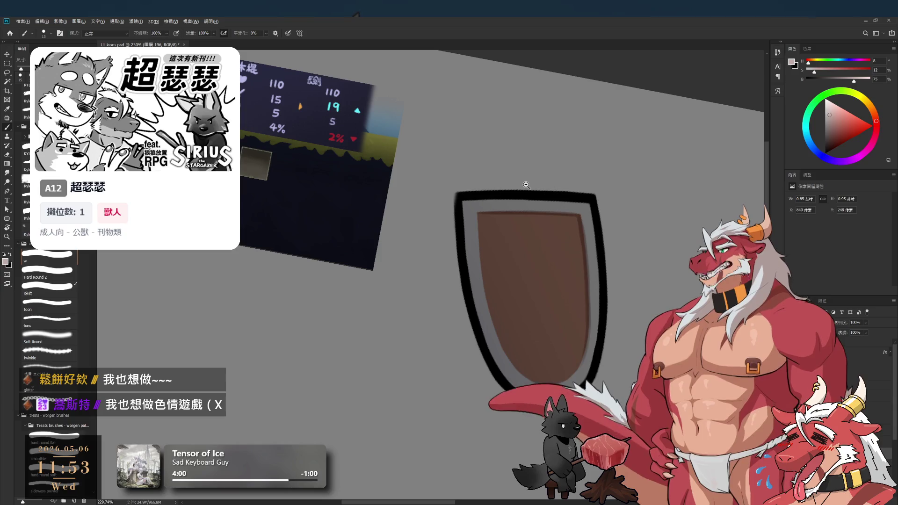
# Paint grey along the shield's left inner rim, tilting the view to reach it
pyautogui.moveTo(493, 269); pyautogui.dragTo(494, 269)
pyautogui.moveTo(460, 201)
pyautogui.mouseDown()
pyautogui.moveTo(465, 288)
pyautogui.moveTo(468, 275)
pyautogui.mouseUp()
pyautogui.moveTo(463, 216); pyautogui.dragTo(480, 335)
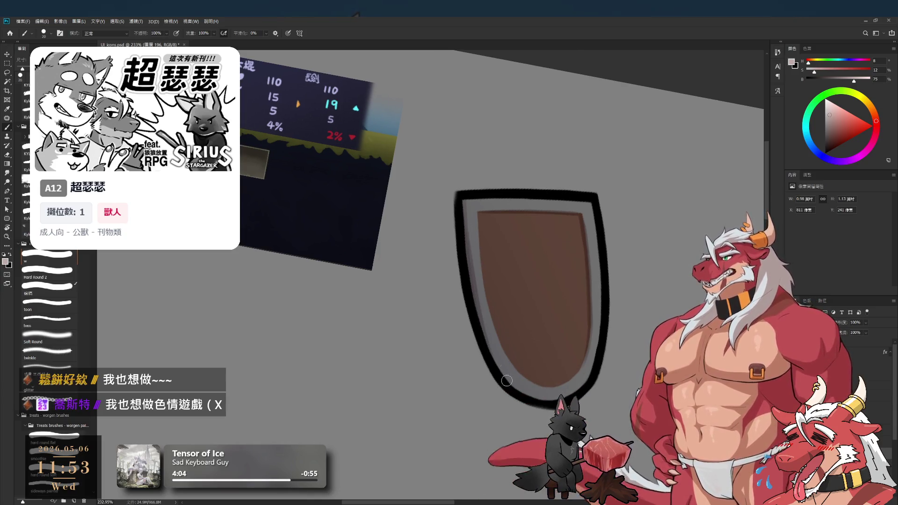
pyautogui.press('r')
pyautogui.moveTo(453, 175)
pyautogui.mouseDown()
pyautogui.moveTo(427, 266)
pyautogui.moveTo(513, 256)
pyautogui.mouseUp()
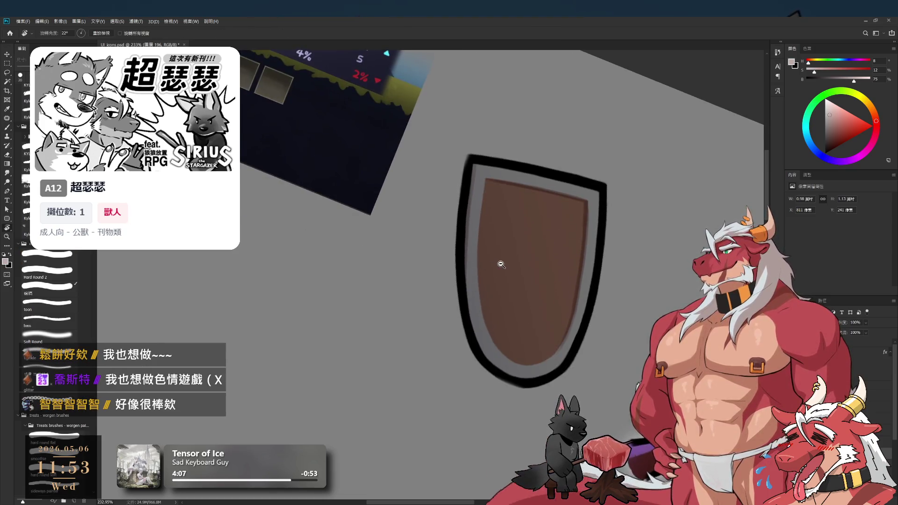
pyautogui.scroll(2, 460, 248)
pyautogui.press('b')
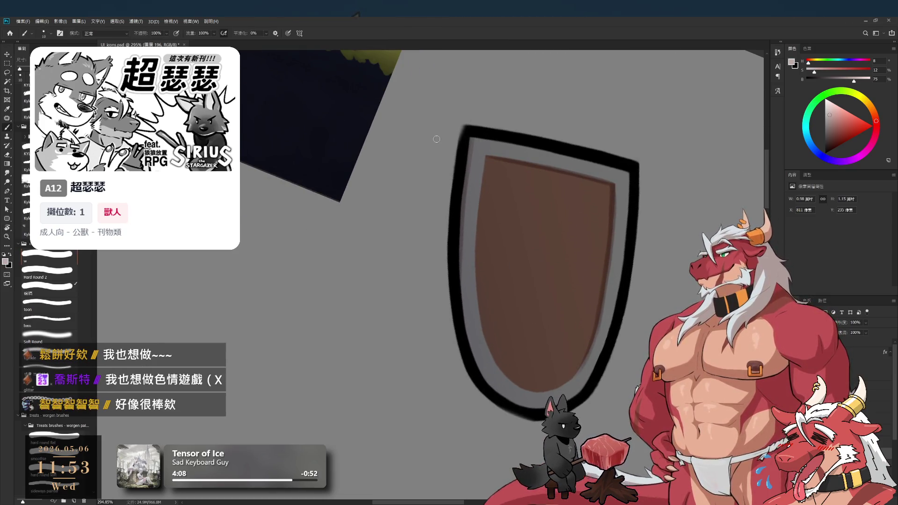
pyautogui.moveTo(495, 139); pyautogui.dragTo(461, 278)
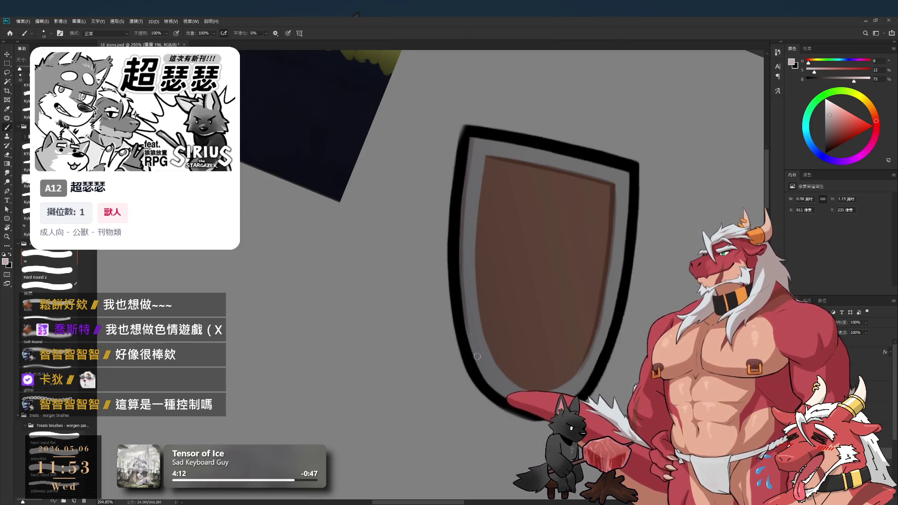
# Paint grey along the shield's lower-left rim, then turn the view back upright
pyautogui.press('r')
pyautogui.moveTo(480, 366); pyautogui.dragTo(496, 363)
pyautogui.press('b')
pyautogui.moveTo(439, 356); pyautogui.dragTo(466, 437)
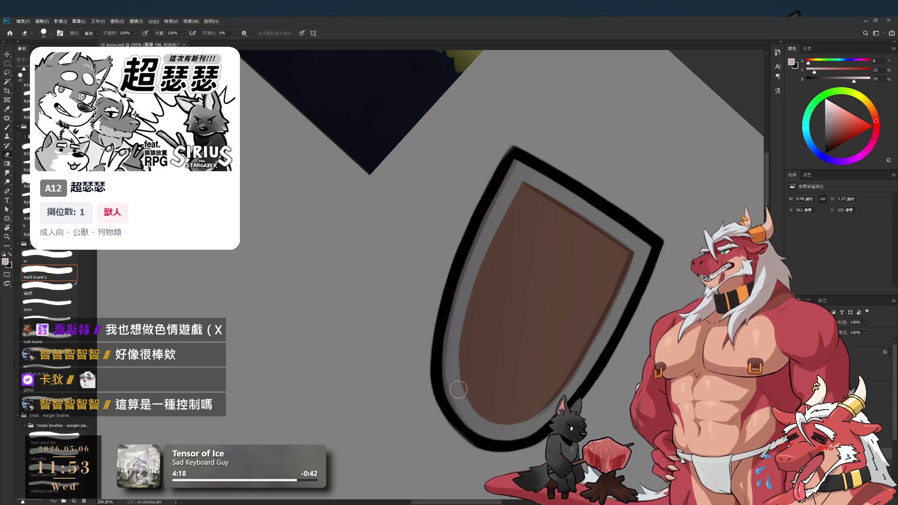
pyautogui.press('r')
pyautogui.moveTo(480, 346)
pyautogui.mouseDown()
pyautogui.moveTo(425, 260)
pyautogui.moveTo(631, 143)
pyautogui.mouseUp()
pyautogui.moveTo(595, 221)
pyautogui.mouseDown()
pyautogui.moveTo(608, 297)
pyautogui.moveTo(588, 289)
pyautogui.moveTo(534, 305)
pyautogui.mouseUp()
pyautogui.press('b')
pyautogui.press('b')
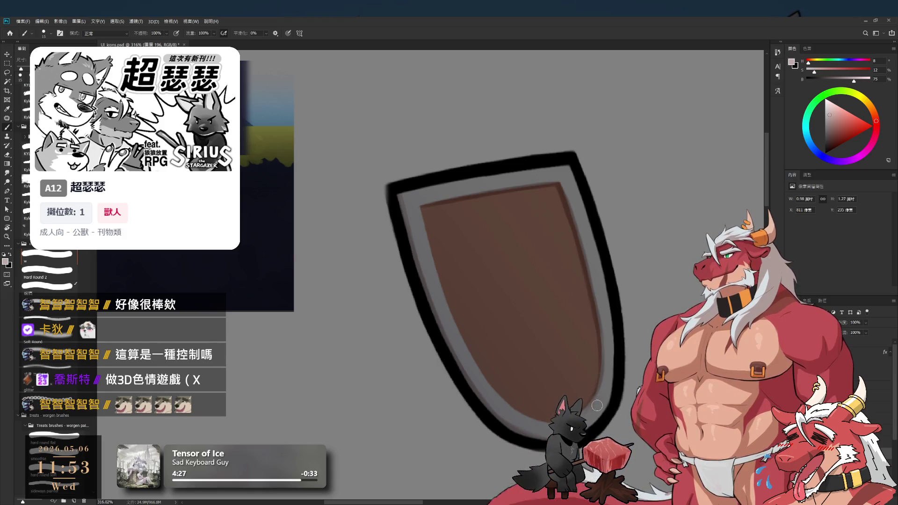
pyautogui.press('e')
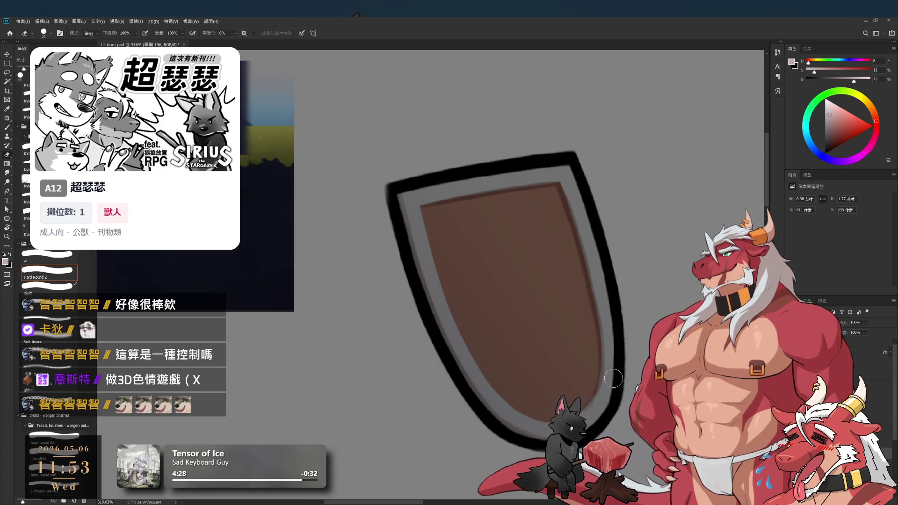
pyautogui.press('r')
pyautogui.moveTo(616, 374)
pyautogui.mouseDown()
pyautogui.moveTo(521, 363)
pyautogui.moveTo(674, 282)
pyautogui.mouseUp()
pyautogui.scroll(-4, 594, 155)
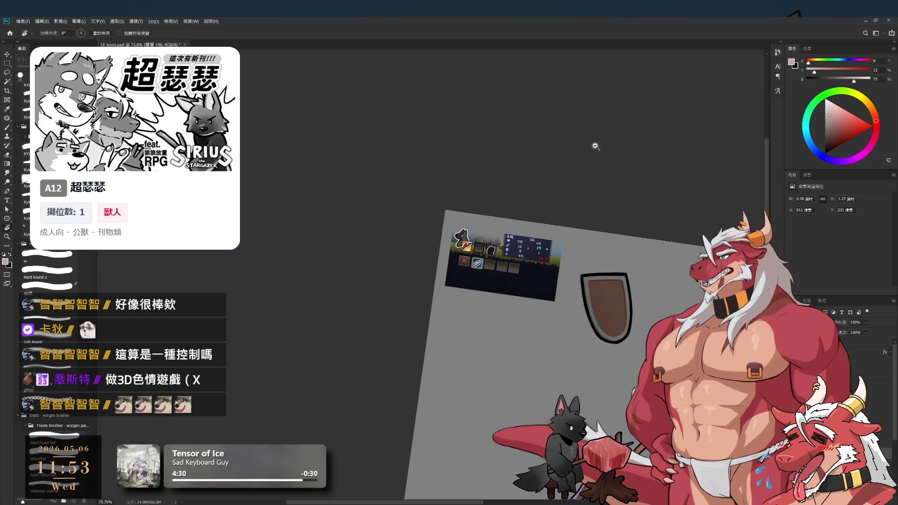
# Paint a dark vertical plank line down the shield's face with a smaller brush
pyautogui.scroll(4, 582, 239)
pyautogui.press('b')
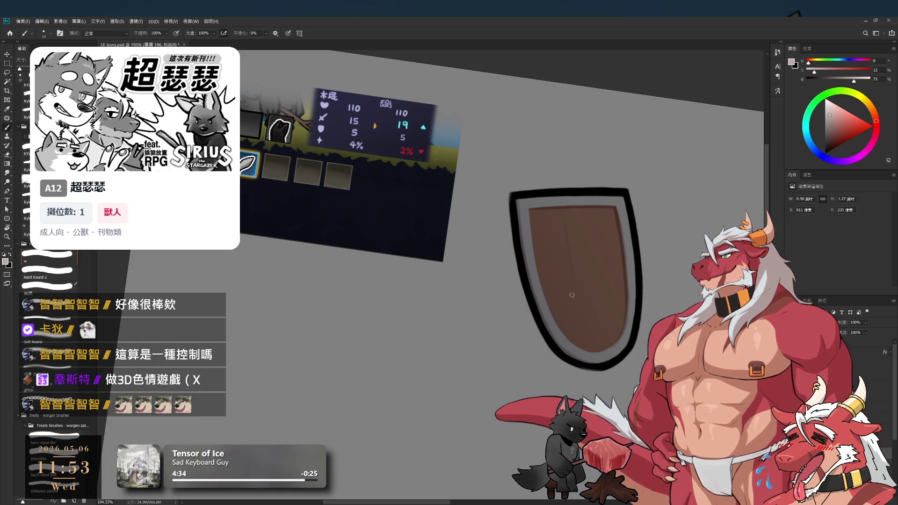
pyautogui.scroll(1, 571, 236)
pyautogui.moveTo(577, 247); pyautogui.dragTo(515, 282)
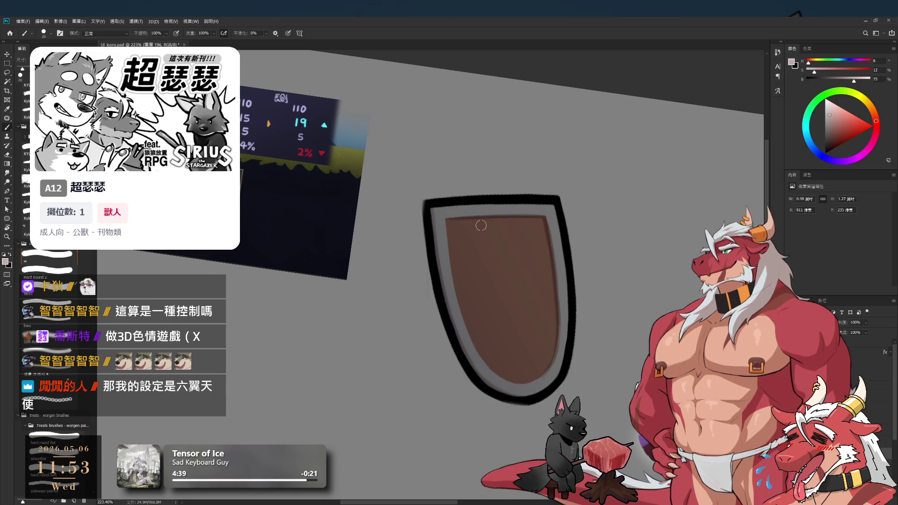
pyautogui.press('[')
pyautogui.moveTo(494, 266); pyautogui.dragTo(507, 369)
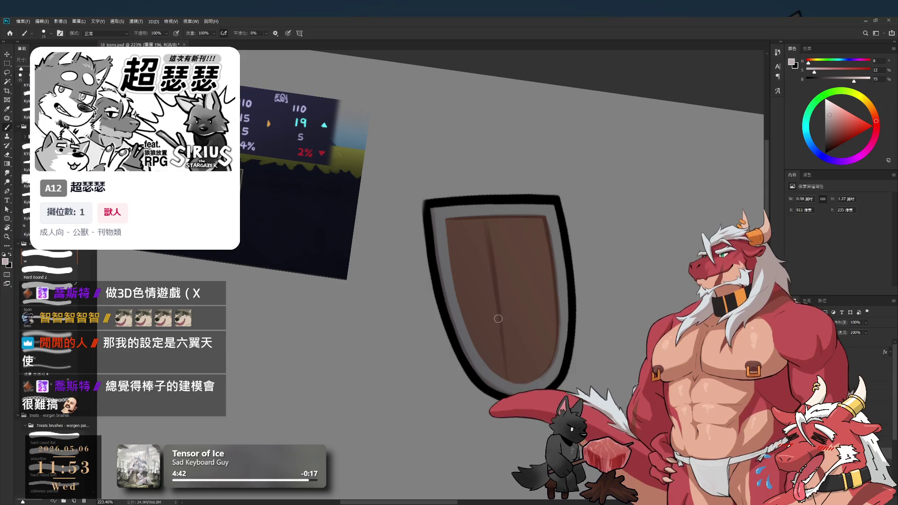
pyautogui.moveTo(484, 224); pyautogui.dragTo(507, 405)
pyautogui.press('[')
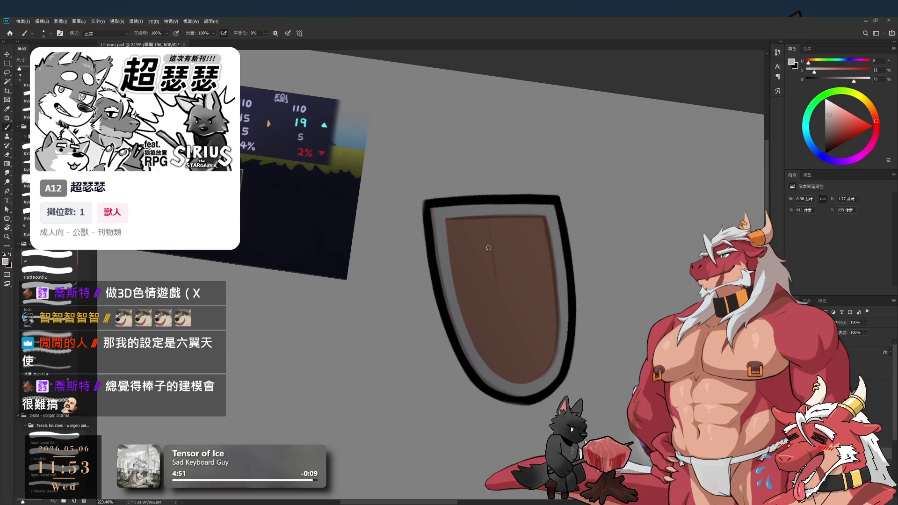
pyautogui.moveTo(496, 290); pyautogui.dragTo(510, 363)
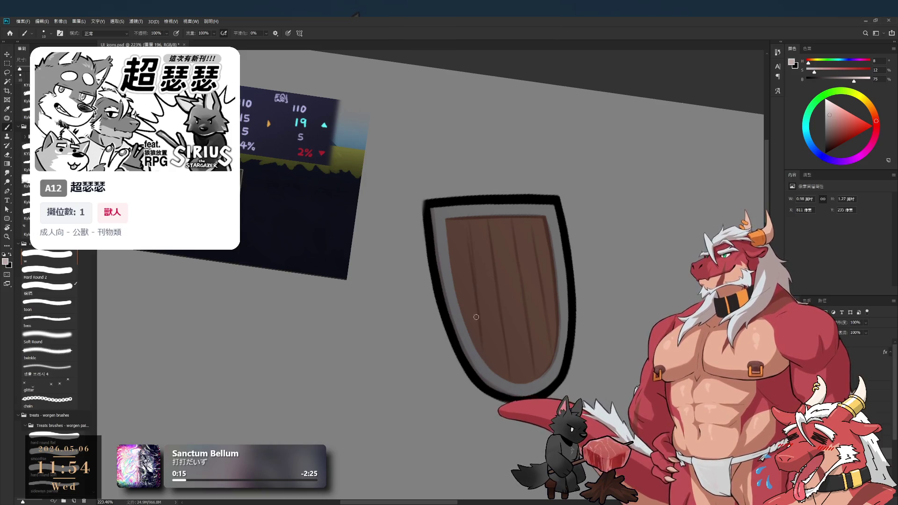
# Clean up the plank line with a smaller eraser
pyautogui.scroll(3, 516, 262)
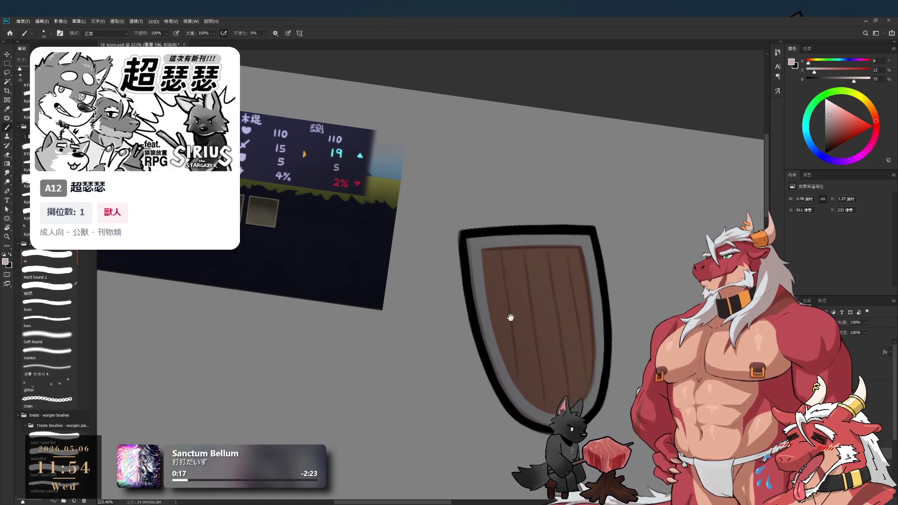
pyautogui.scroll(1, 516, 262)
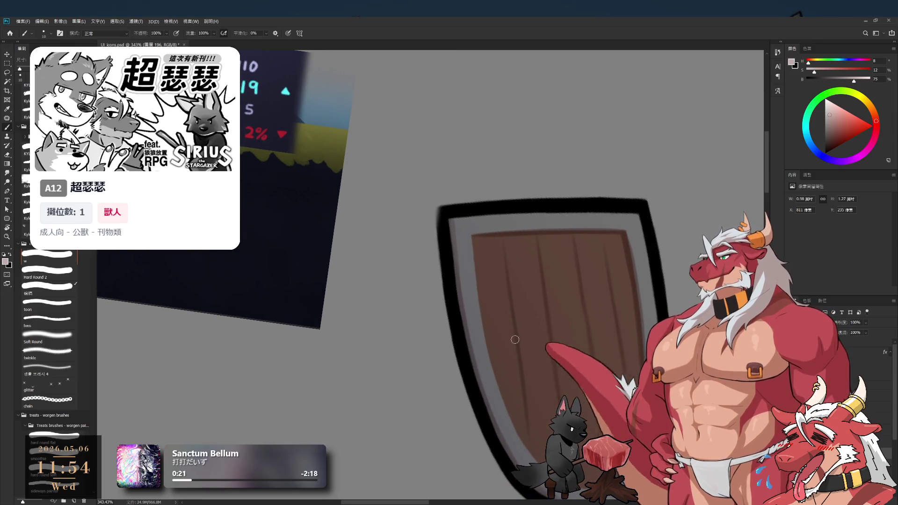
pyautogui.press('e')
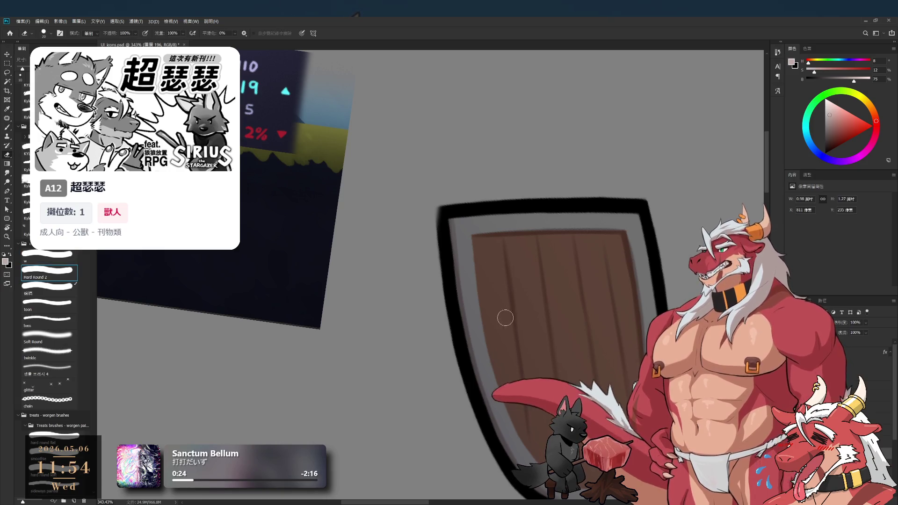
pyautogui.press('[')
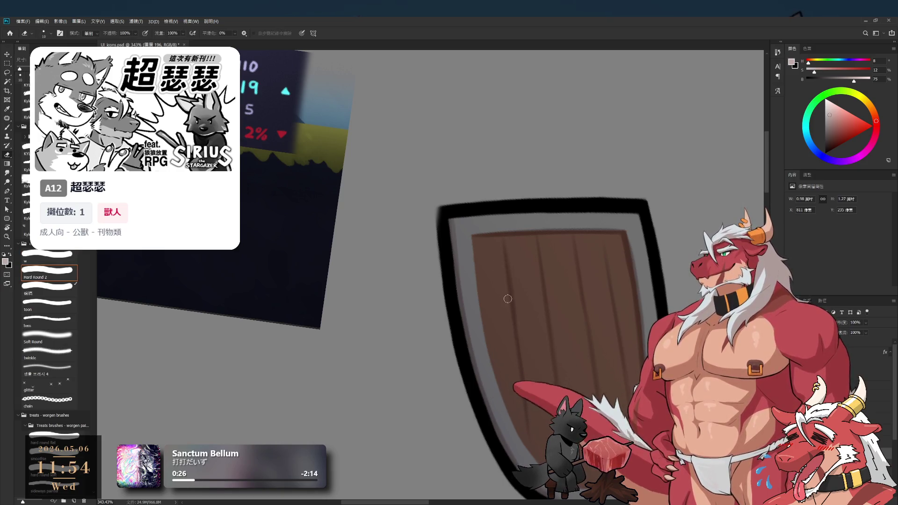
pyautogui.scroll(-5, 507, 331)
pyautogui.scroll(4, 503, 318)
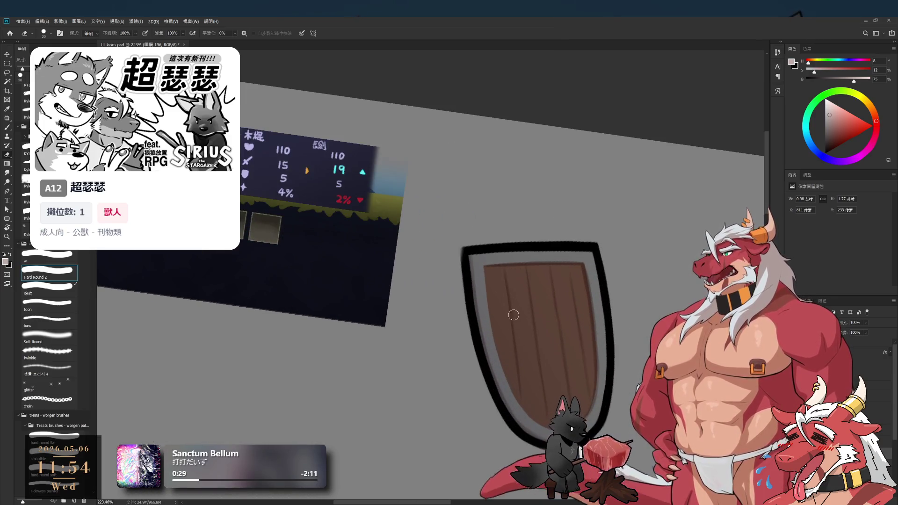
pyautogui.scroll(-2, 519, 339)
pyautogui.scroll(3, 492, 331)
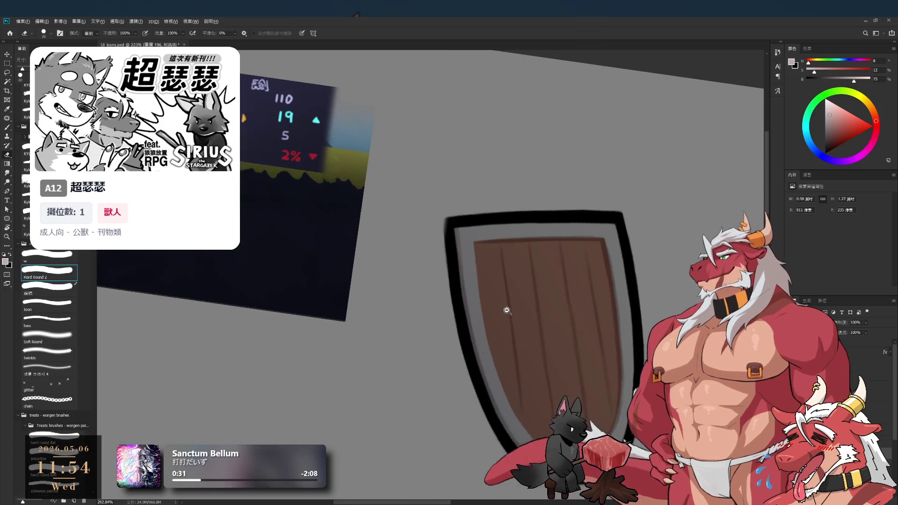
pyautogui.scroll(-4, 489, 330)
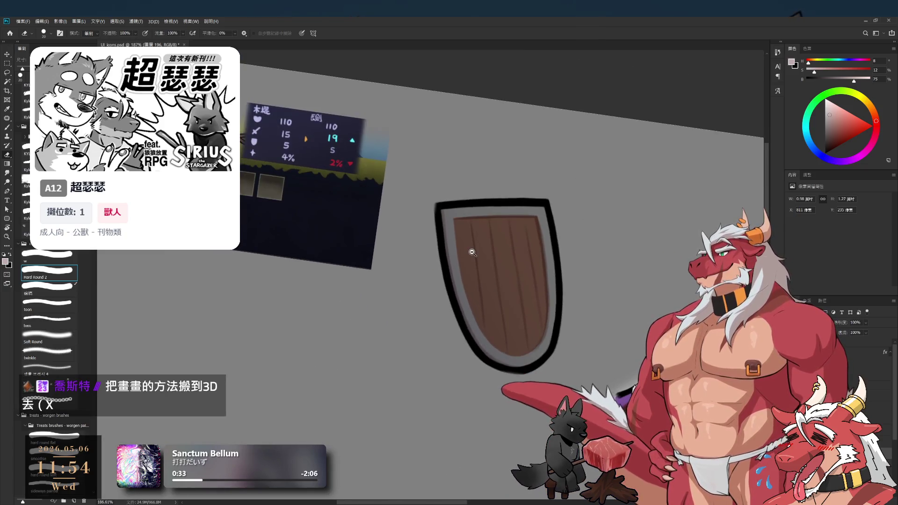
pyautogui.scroll(1, 547, 318)
pyautogui.scroll(2, 557, 283)
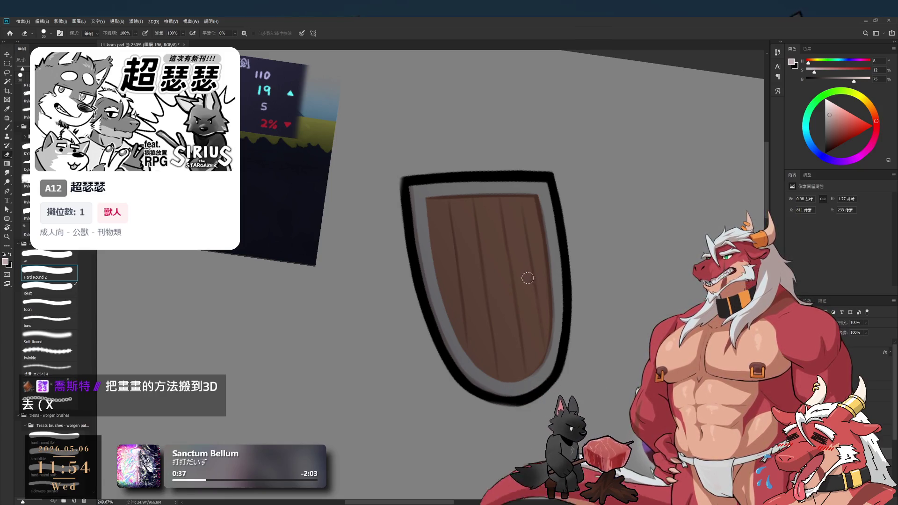
pyautogui.press('b')
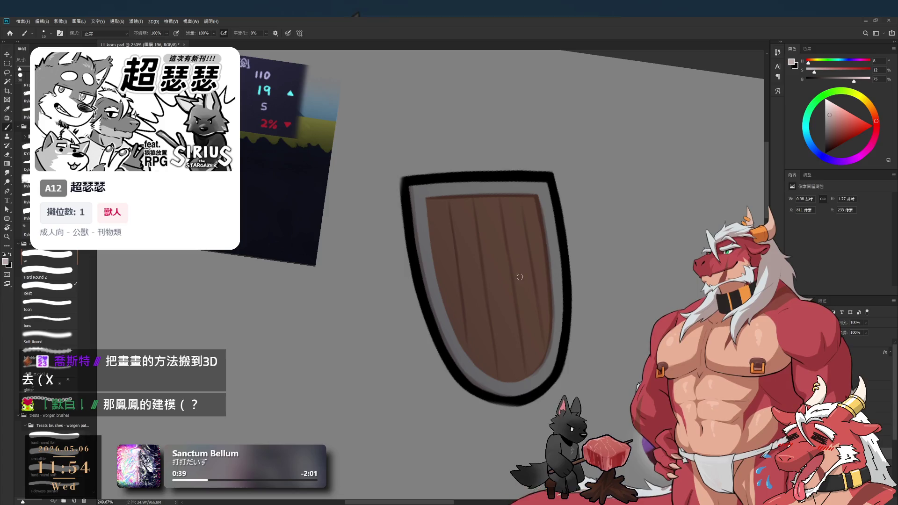
pyautogui.scroll(2, 524, 253)
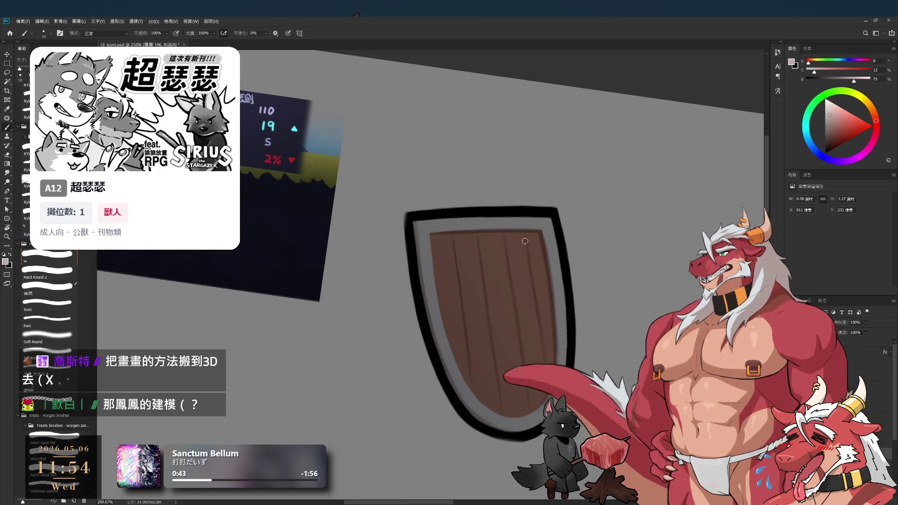
# Rotate the view to angle the shield for painting the planks
pyautogui.moveTo(512, 262); pyautogui.dragTo(546, 276)
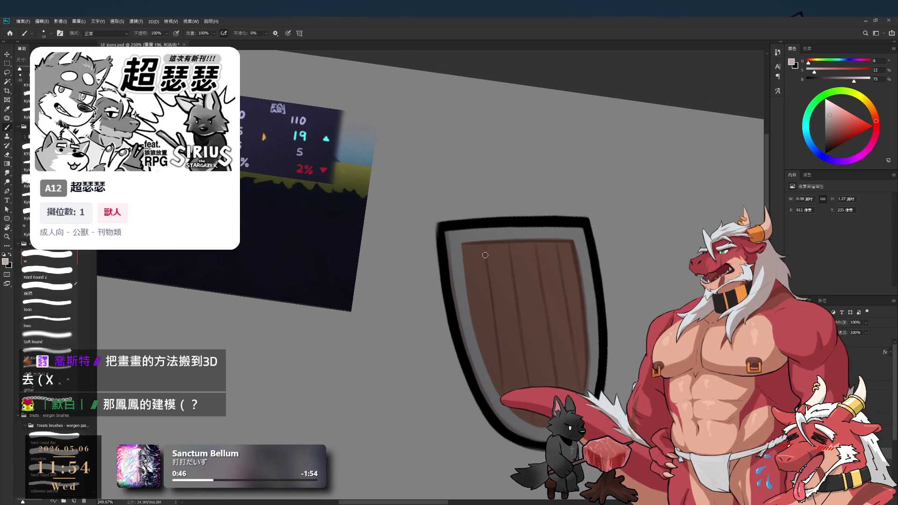
pyautogui.press('r')
pyautogui.moveTo(486, 259)
pyautogui.mouseDown()
pyautogui.moveTo(458, 320)
pyautogui.moveTo(482, 297)
pyautogui.mouseUp()
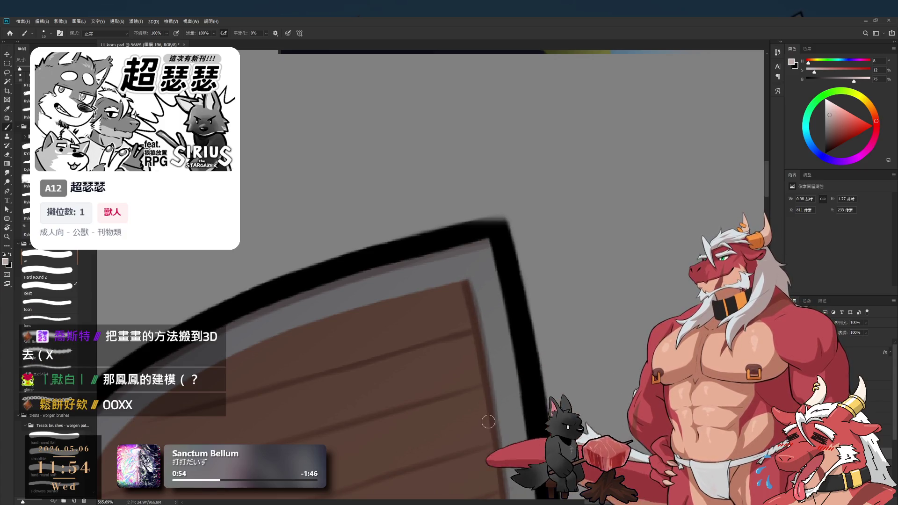
pyautogui.scroll(-4, 469, 333)
pyautogui.press('r')
pyautogui.moveTo(469, 333); pyautogui.dragTo(496, 70)
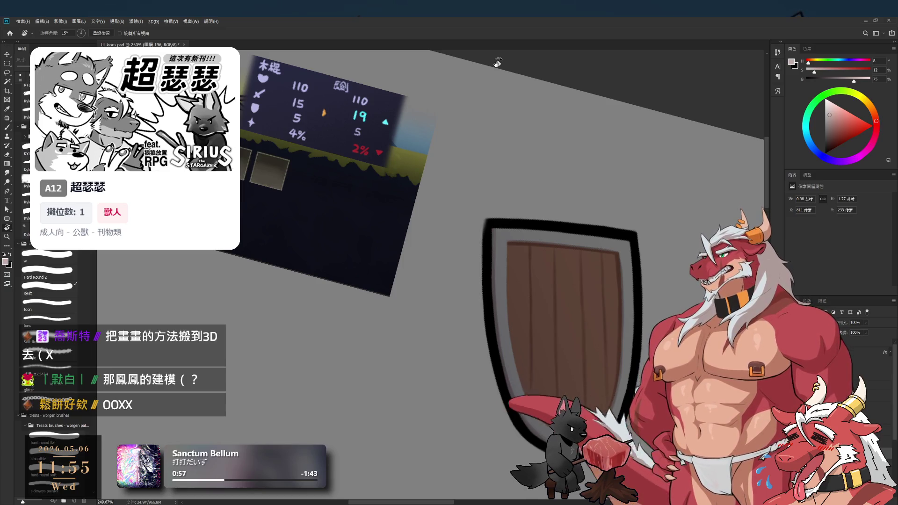
pyautogui.moveTo(656, 320); pyautogui.dragTo(657, 149)
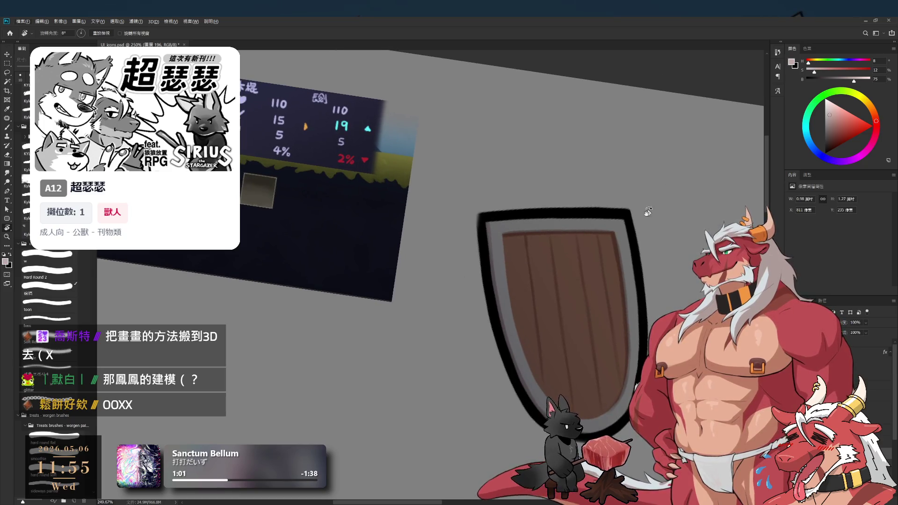
pyautogui.moveTo(644, 213); pyautogui.dragTo(538, 323)
pyautogui.scroll(3, 525, 312)
pyautogui.press('b')
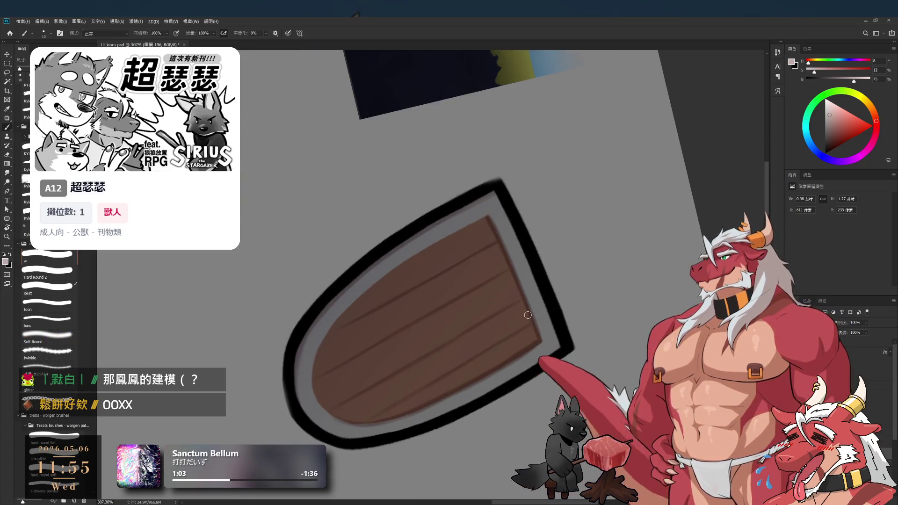
# Bring the shield nearly upright and continue refining the plank lines
pyautogui.scroll(3, 556, 349)
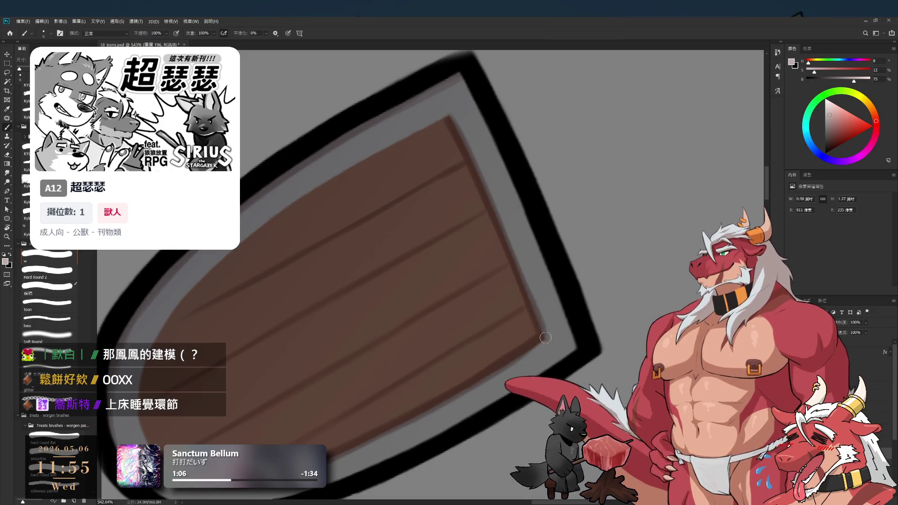
pyautogui.moveTo(555, 343); pyautogui.dragTo(587, 124)
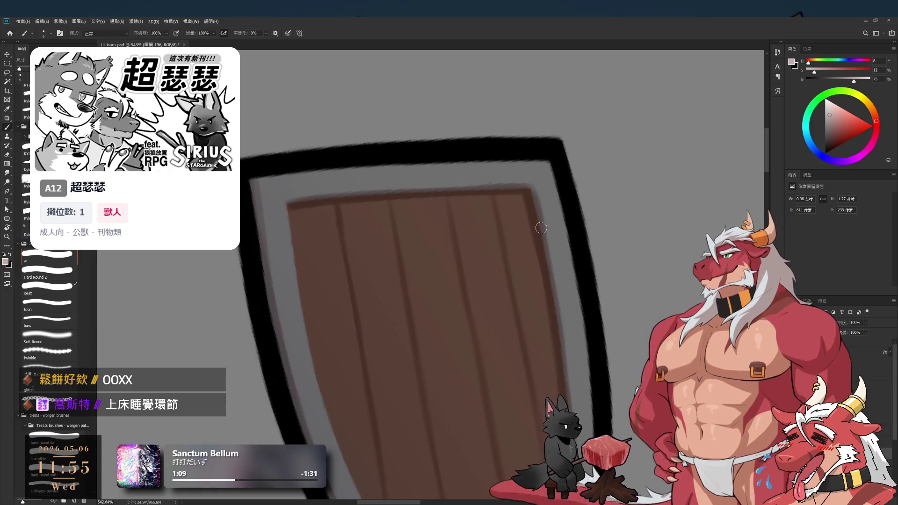
pyautogui.scroll(-5, 539, 218)
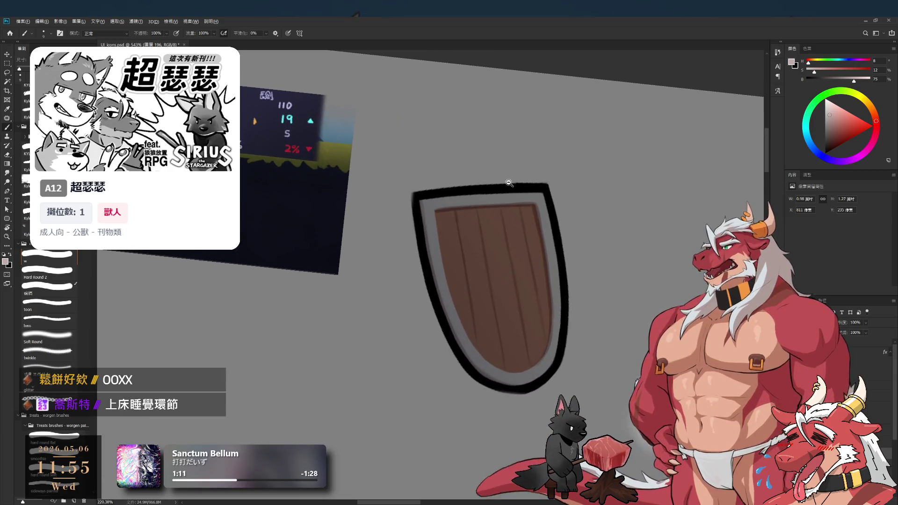
pyautogui.moveTo(631, 201); pyautogui.dragTo(637, 197)
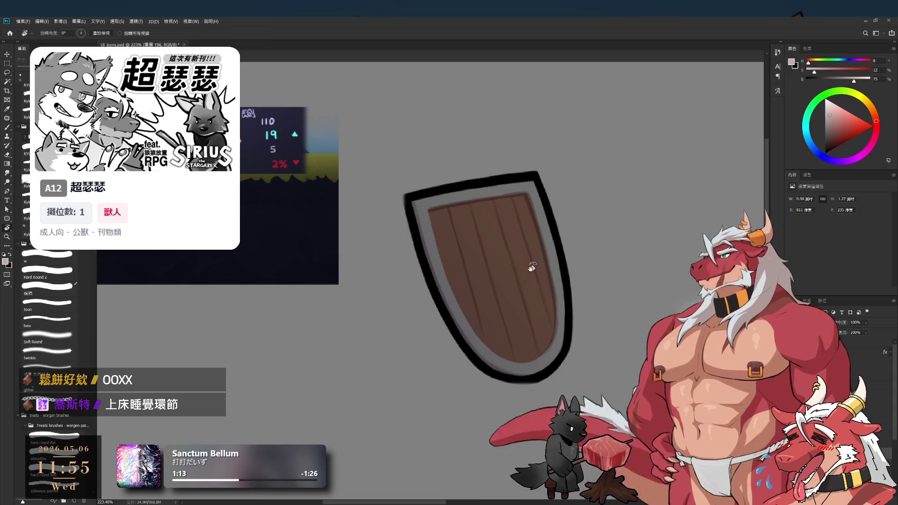
pyautogui.moveTo(527, 268); pyautogui.dragTo(518, 345)
pyautogui.scroll(2, 477, 371)
pyautogui.press('b')
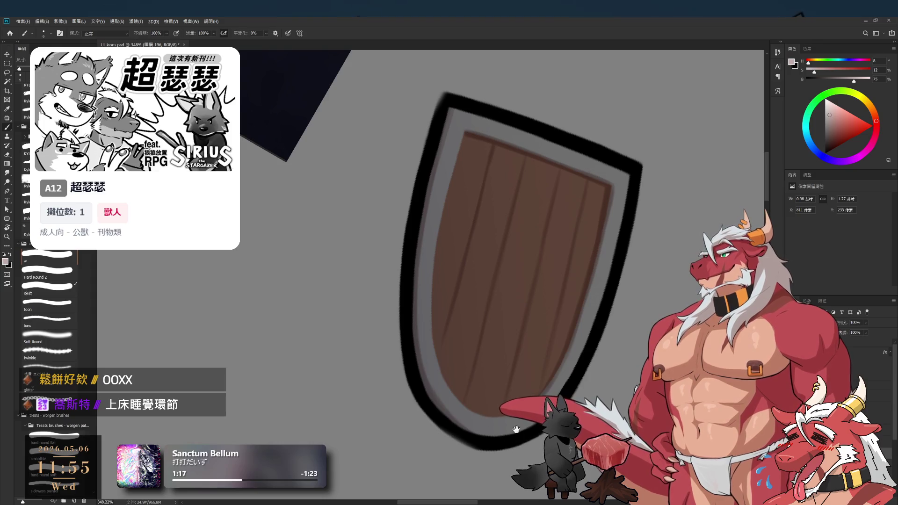
pyautogui.scroll(-2, 515, 431)
pyautogui.moveTo(518, 345); pyautogui.dragTo(507, 201)
pyautogui.press('e')
pyautogui.press('b')
pyautogui.scroll(-2, 430, 212)
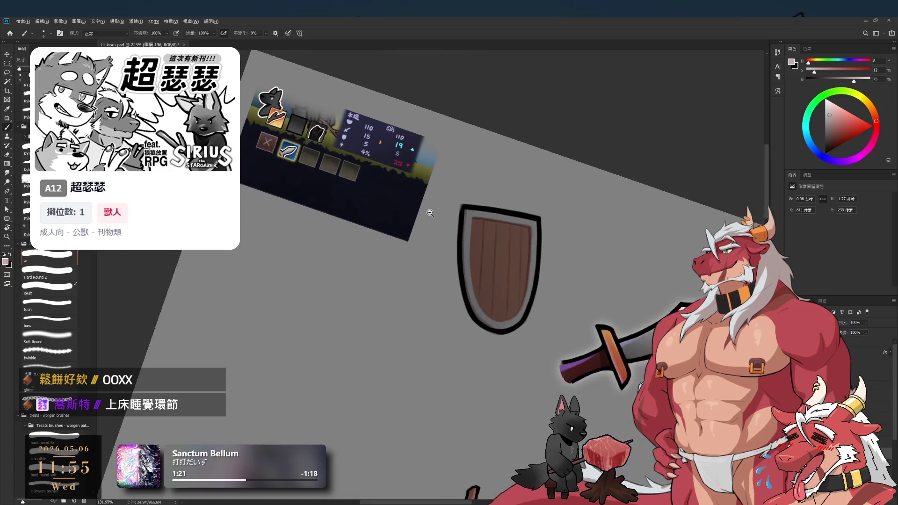
pyautogui.scroll(-2, 431, 213)
pyautogui.press('r')
pyautogui.press('Escape')
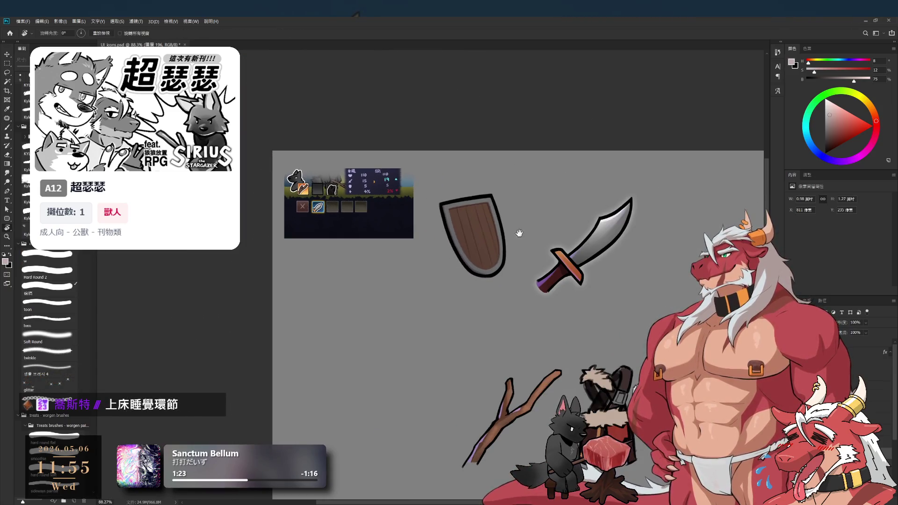
pyautogui.scroll(4, 524, 230)
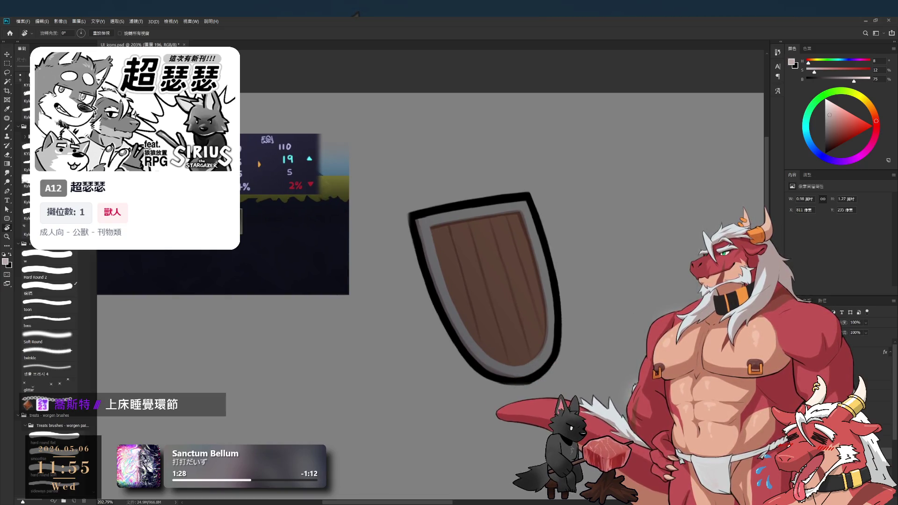
pyautogui.click(884, 442)
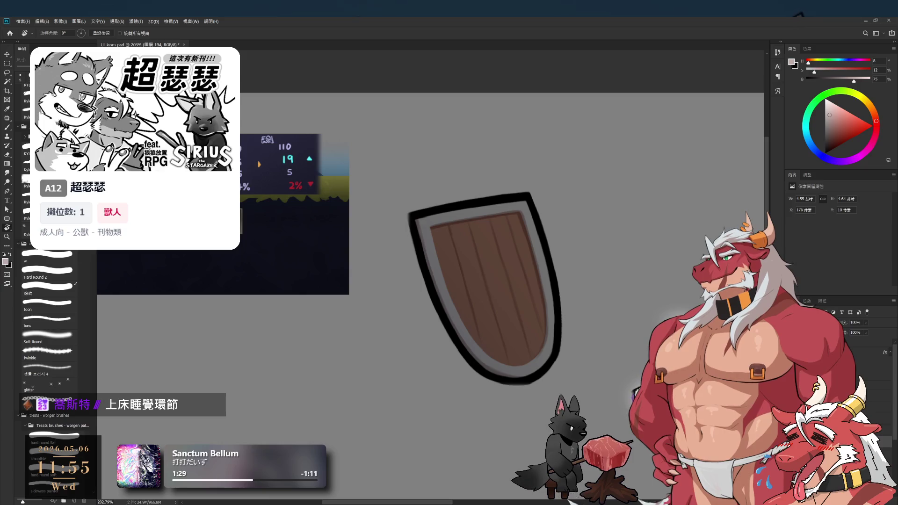
pyautogui.click(893, 41)
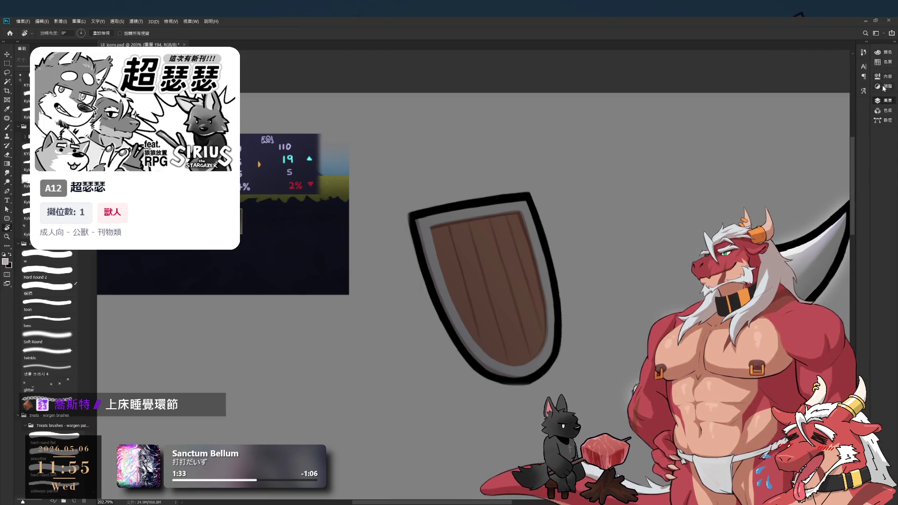
pyautogui.click(893, 42)
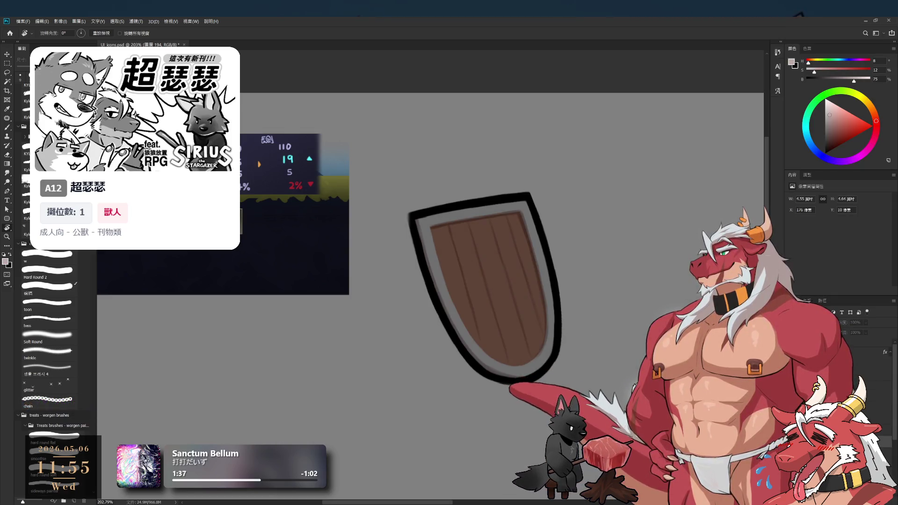
pyautogui.scroll(-1, 642, 346)
pyautogui.press('b')
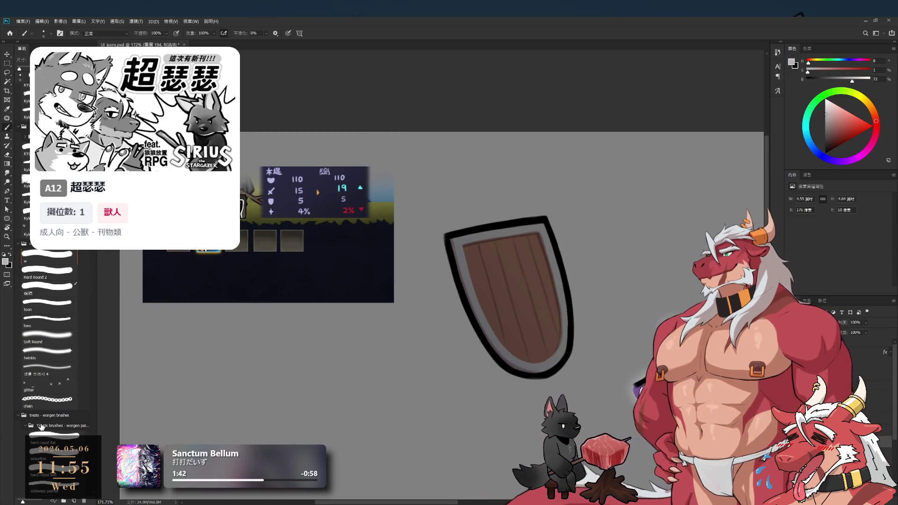
# Load an enlarged Soft Round brush with dark grey, recentre the shield and switch to another layer
pyautogui.click(47, 335)
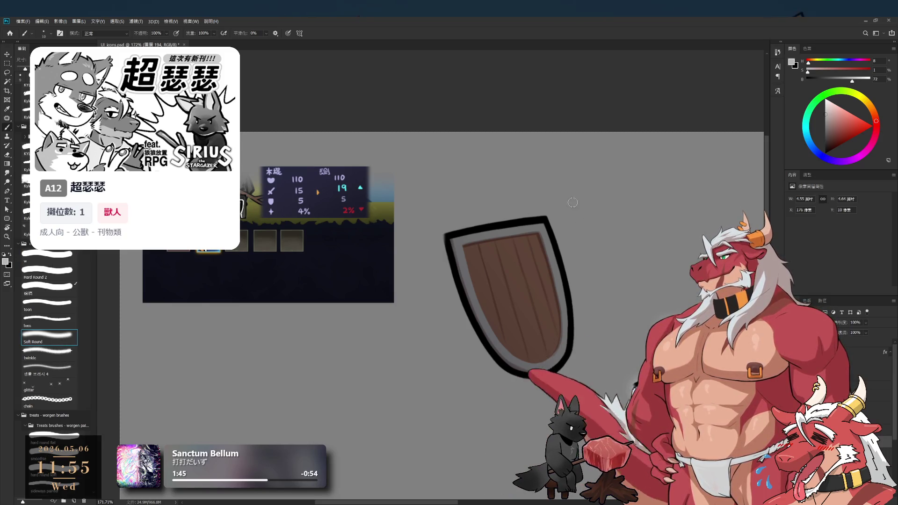
pyautogui.press(']')
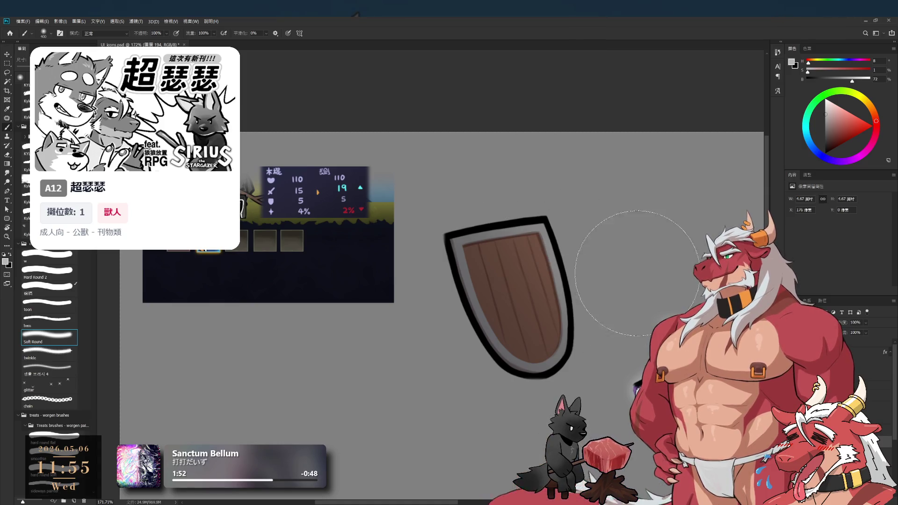
pyautogui.scroll(-5, 608, 280)
pyautogui.press(']')
pyautogui.press(']')
pyautogui.press(']')
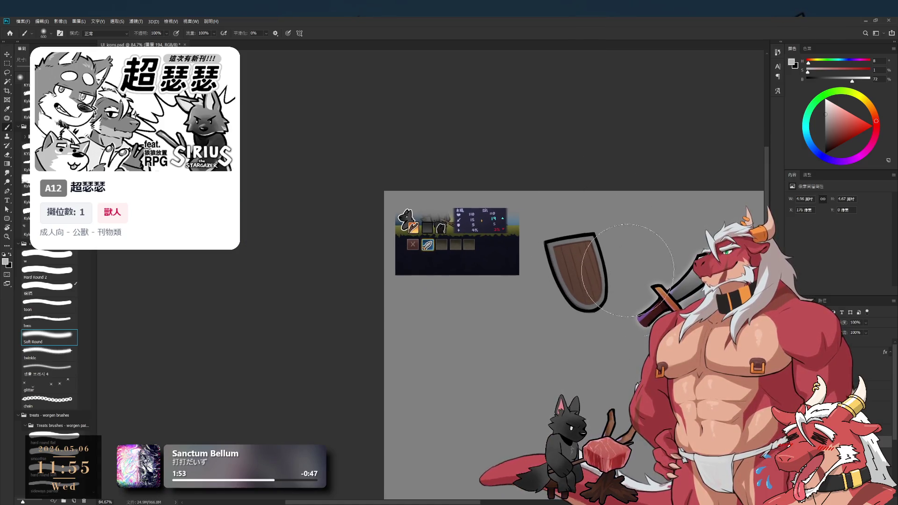
pyautogui.scroll(3, 622, 248)
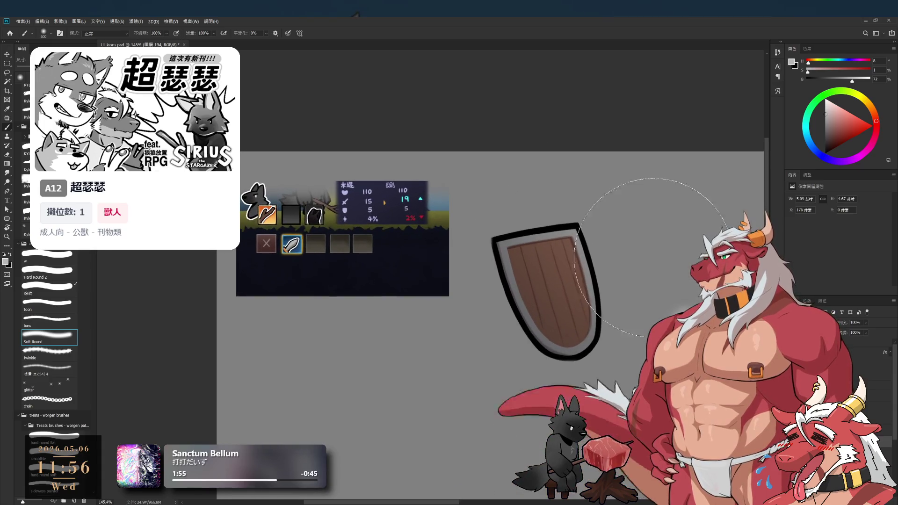
pyautogui.moveTo(825, 141)
pyautogui.mouseDown()
pyautogui.moveTo(805, 150)
pyautogui.moveTo(813, 147)
pyautogui.mouseUp()
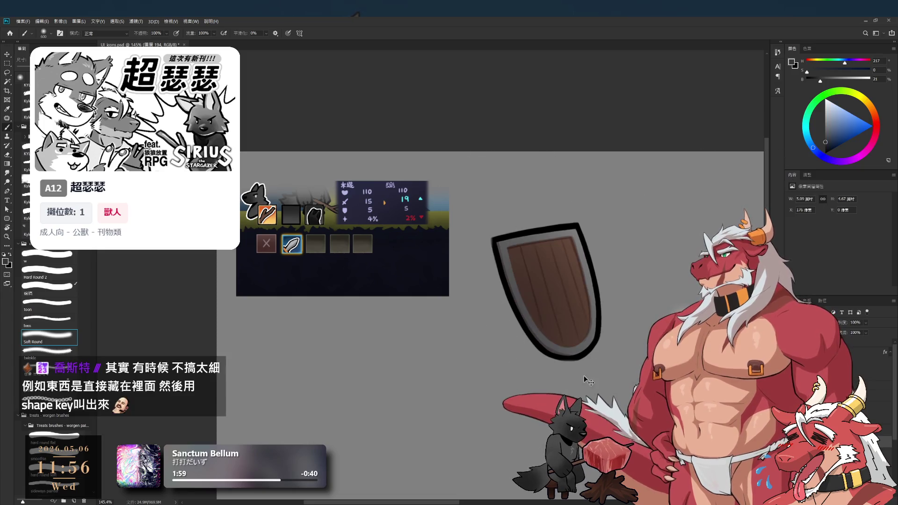
pyautogui.moveTo(582, 393); pyautogui.dragTo(564, 330)
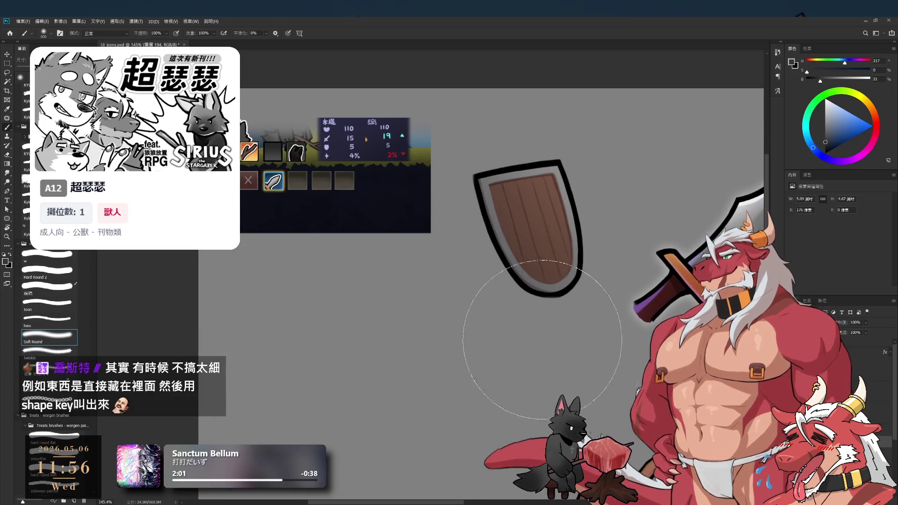
pyautogui.moveTo(536, 239); pyautogui.dragTo(520, 279)
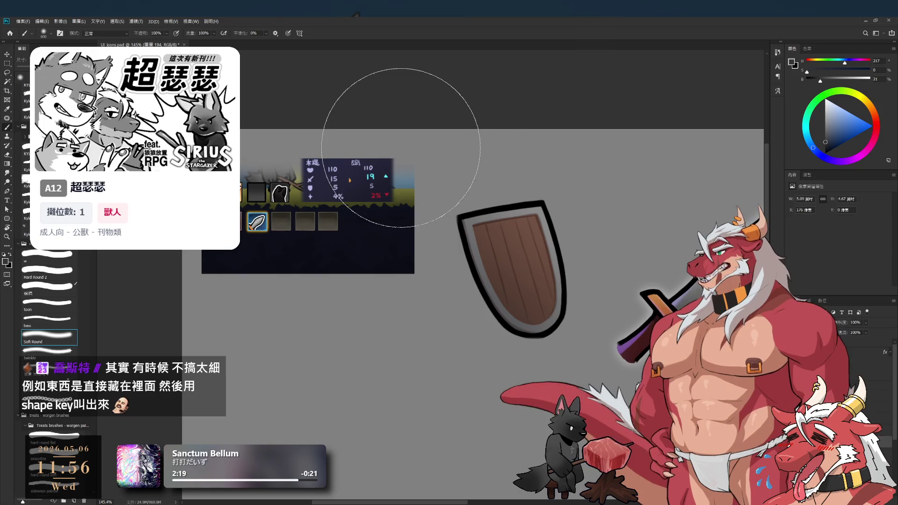
pyautogui.click(842, 364)
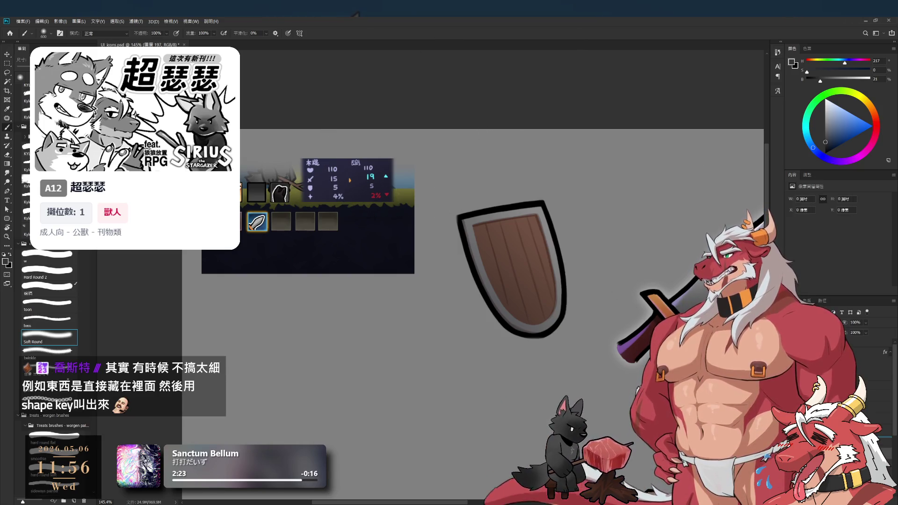
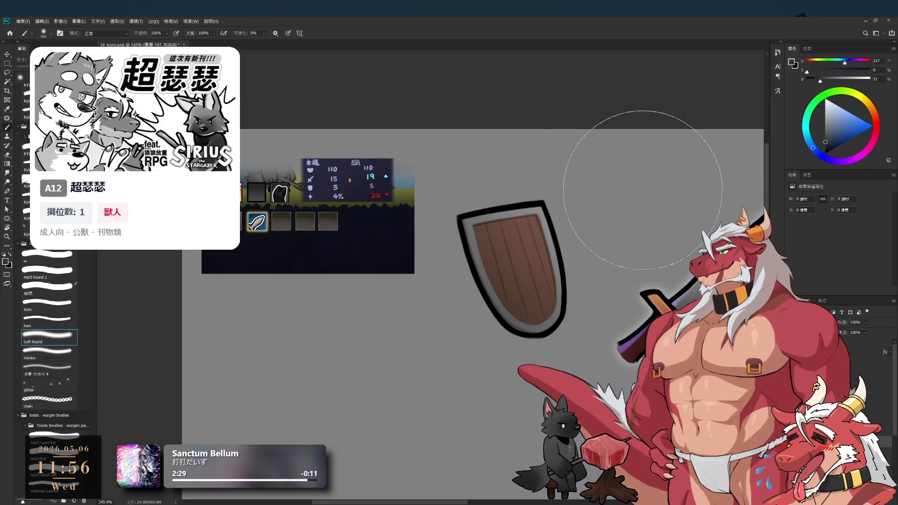
# Set the paint colour to lavender and choose the Hard Round 2 brush
pyautogui.moveTo(850, 73); pyautogui.dragTo(846, 68)
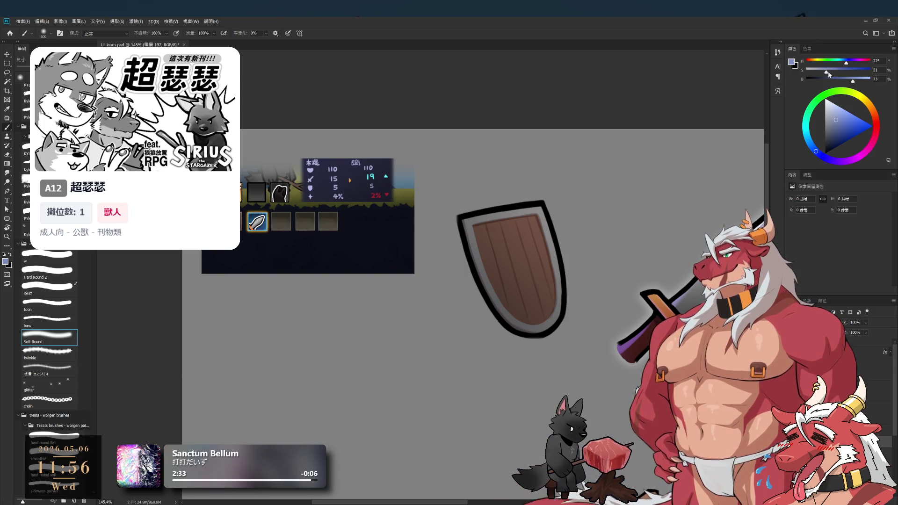
pyautogui.click(850, 64)
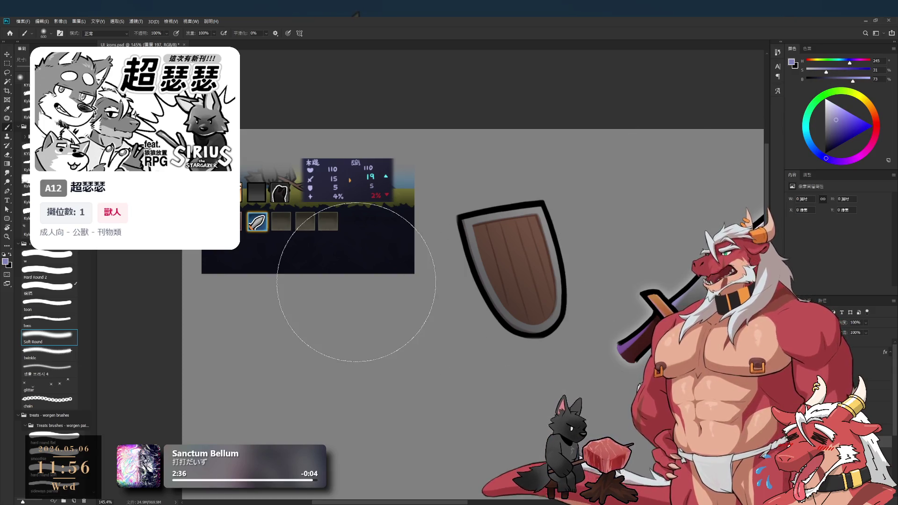
pyautogui.click(53, 273)
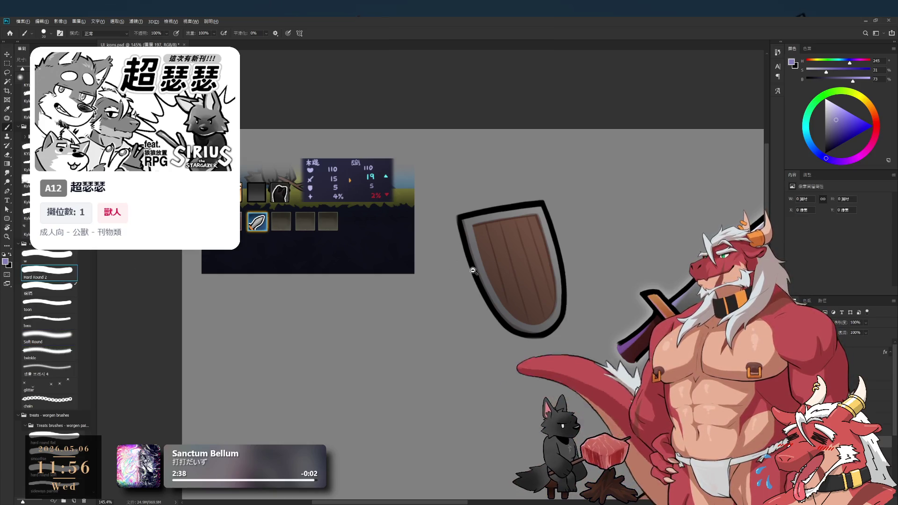
pyautogui.scroll(3, 474, 268)
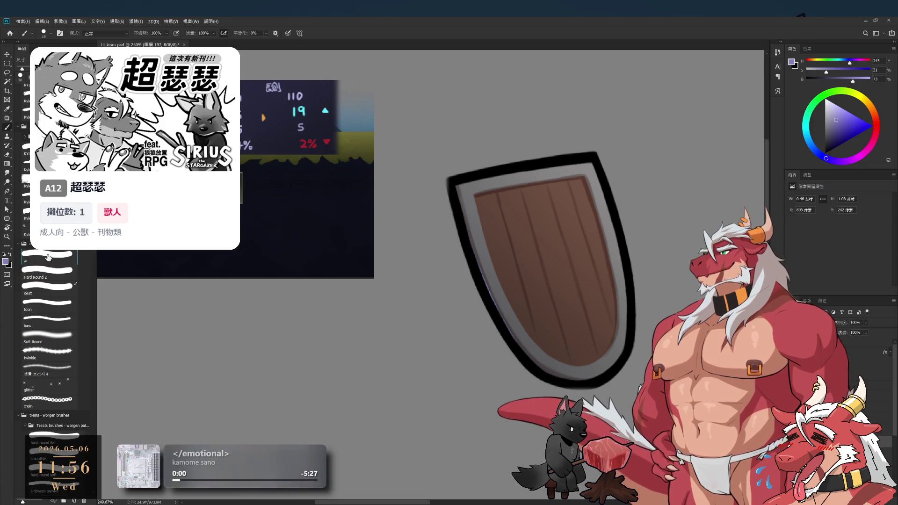
# Paint a lavender rim light down the shield's inner left edge and erase its upper part
pyautogui.press('r')
pyautogui.moveTo(585, 202); pyautogui.dragTo(503, 243)
pyautogui.moveTo(472, 193)
pyautogui.mouseDown()
pyautogui.moveTo(486, 316)
pyautogui.moveTo(509, 382)
pyautogui.mouseUp()
pyautogui.moveTo(483, 292); pyautogui.dragTo(510, 379)
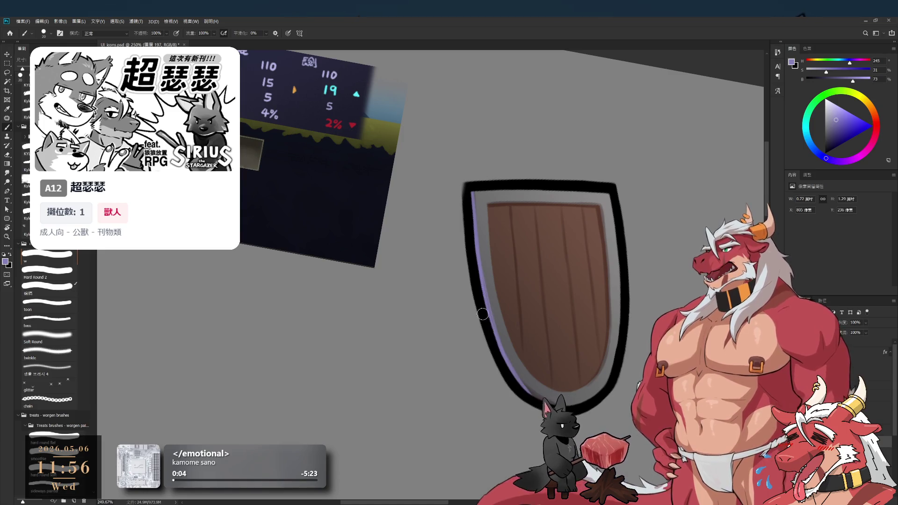
pyautogui.press('e')
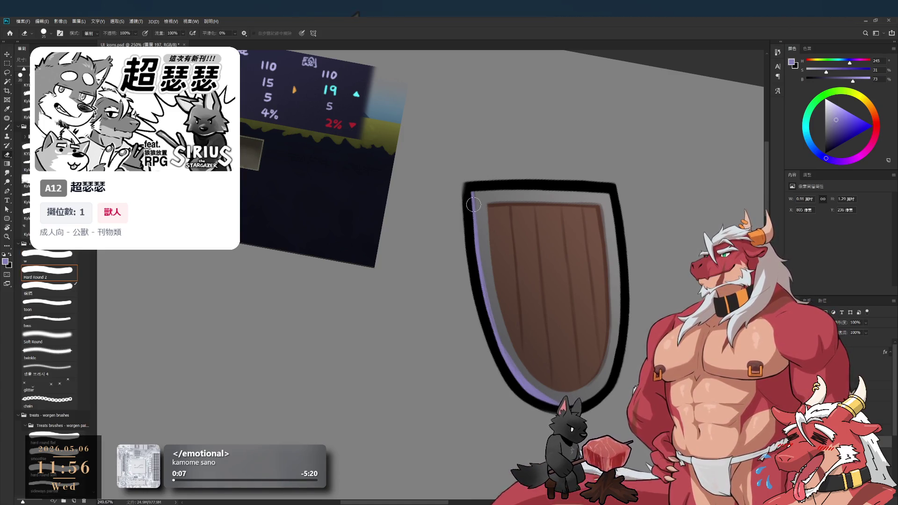
pyautogui.moveTo(474, 207); pyautogui.dragTo(483, 290)
pyautogui.moveTo(553, 305)
pyautogui.mouseDown()
pyautogui.moveTo(571, 301)
pyautogui.moveTo(501, 267)
pyautogui.moveTo(456, 270)
pyautogui.mouseUp()
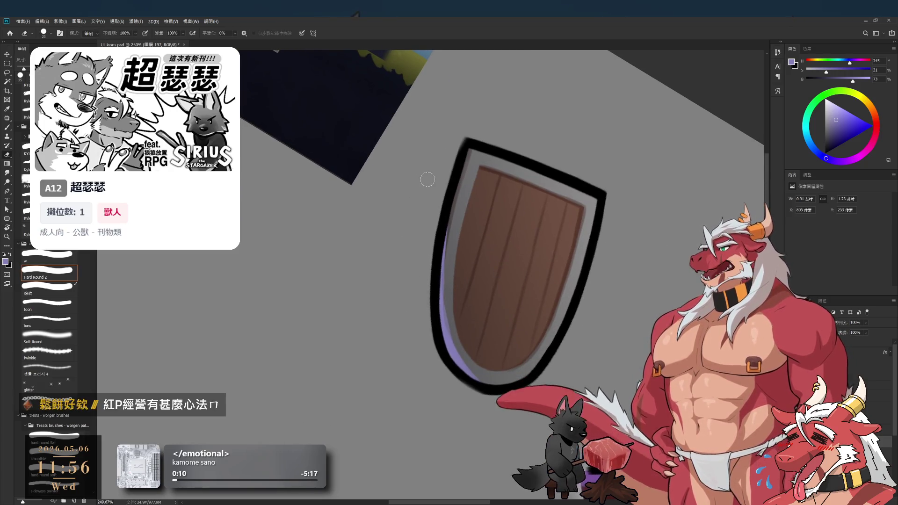
pyautogui.press(']')
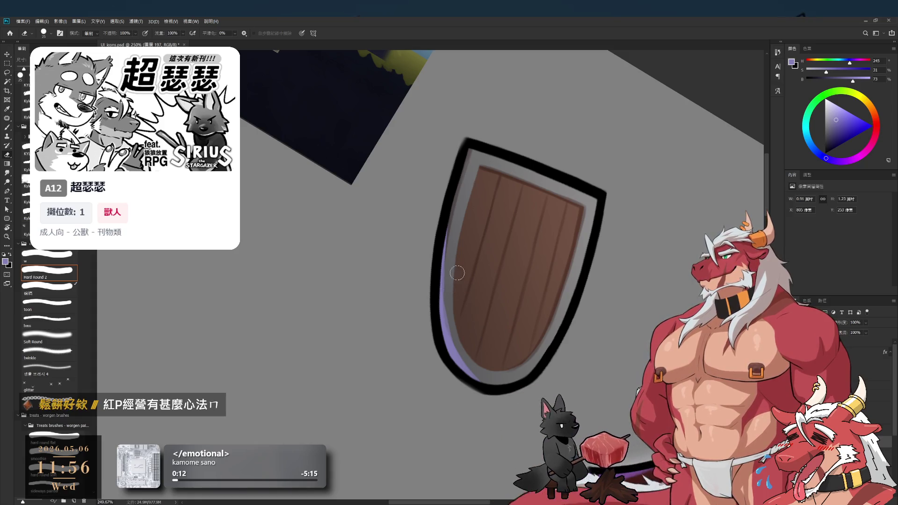
pyautogui.moveTo(447, 233); pyautogui.dragTo(450, 323)
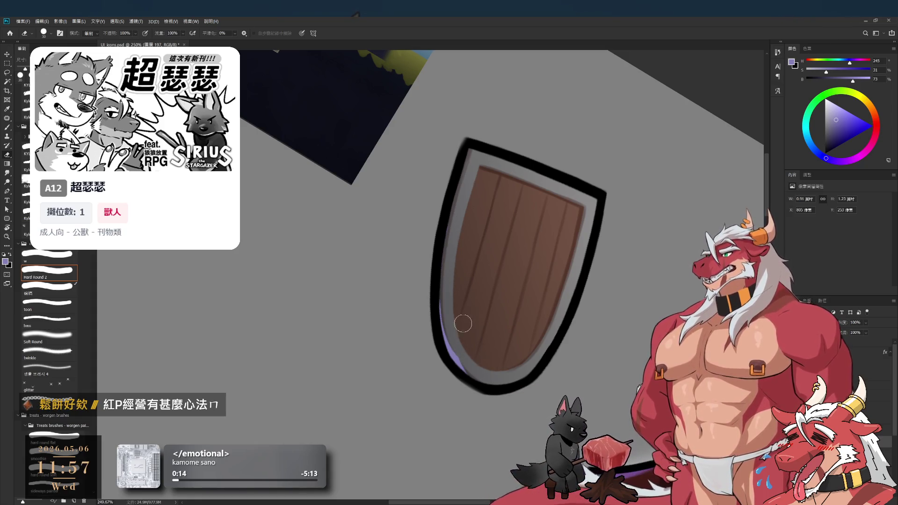
pyautogui.press('[')
pyautogui.press('b')
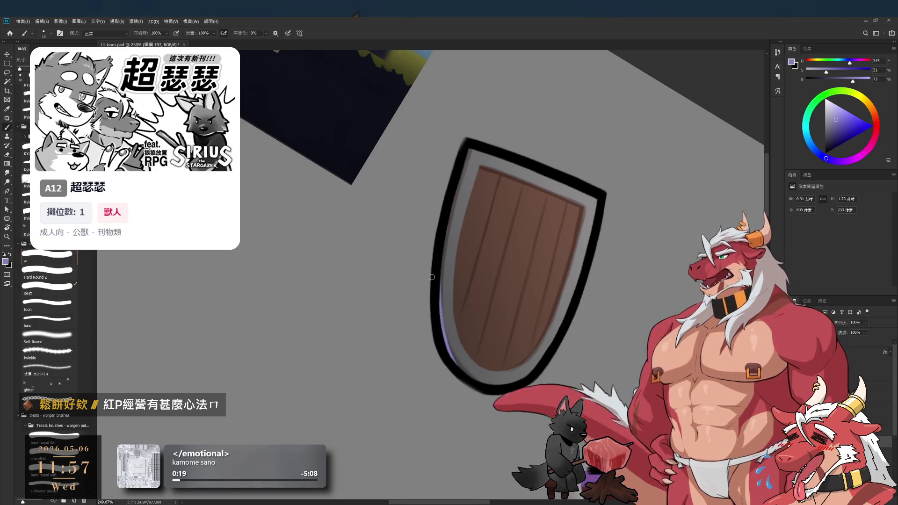
# With the brush enlarged to 20, paint a lilac rim light along the shield's inner right edge
pyautogui.press('r')
pyautogui.moveTo(589, 262); pyautogui.dragTo(573, 185)
pyautogui.press('b')
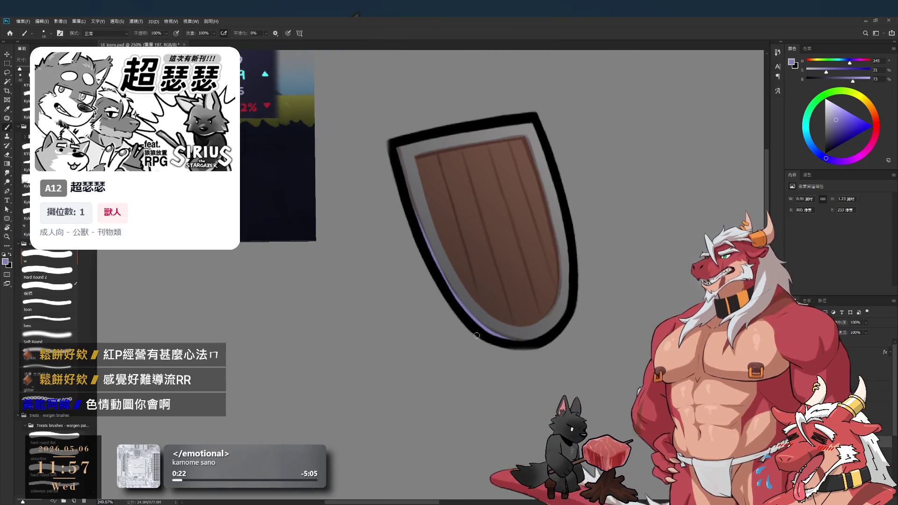
pyautogui.press('r')
pyautogui.moveTo(541, 160); pyautogui.dragTo(463, 176)
pyautogui.press('e')
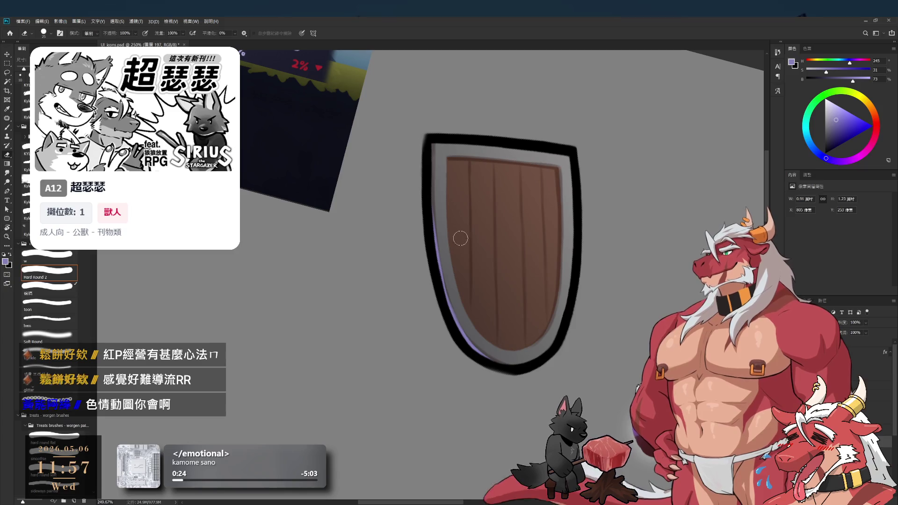
pyautogui.press('b')
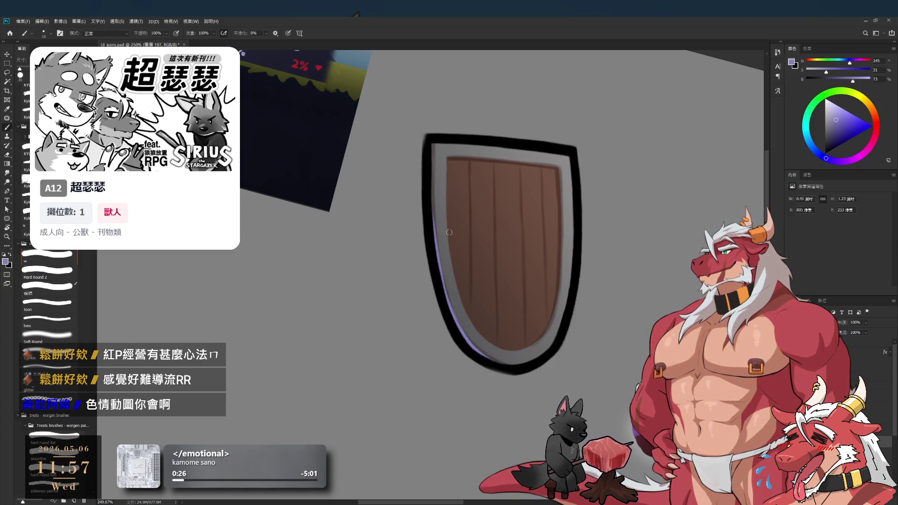
pyautogui.scroll(-3, 471, 295)
pyautogui.scroll(3, 498, 312)
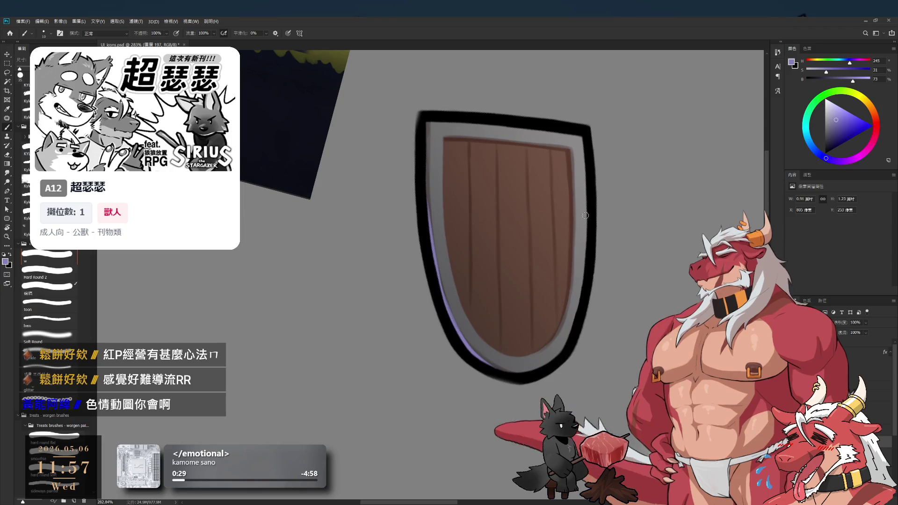
pyautogui.moveTo(631, 195); pyautogui.dragTo(427, 261)
pyautogui.press(']')
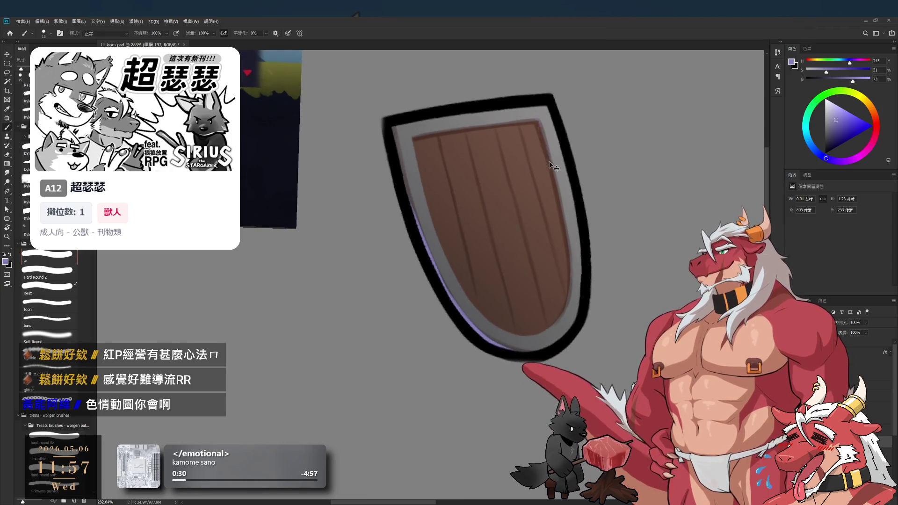
pyautogui.moveTo(538, 123)
pyautogui.mouseDown()
pyautogui.moveTo(573, 251)
pyautogui.moveTo(554, 158)
pyautogui.mouseUp()
pyautogui.press('e')
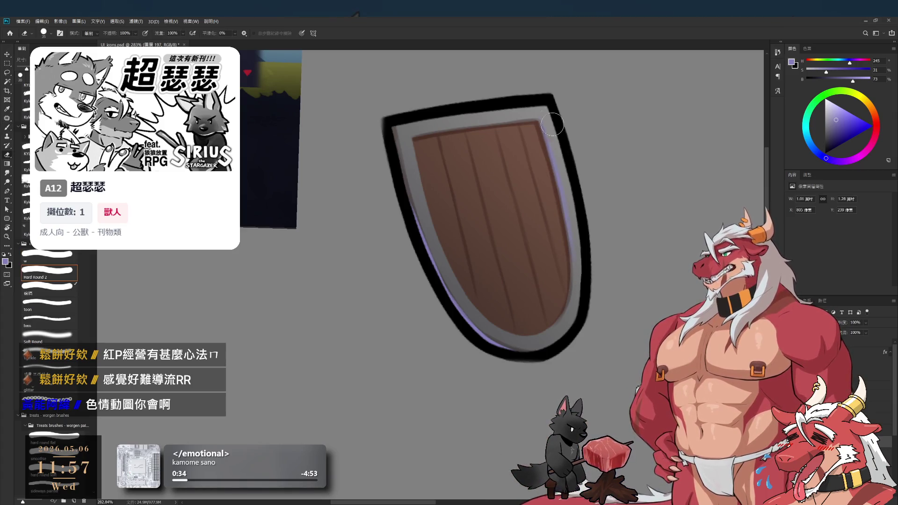
pyautogui.scroll(-5, 567, 323)
pyautogui.scroll(3, 544, 197)
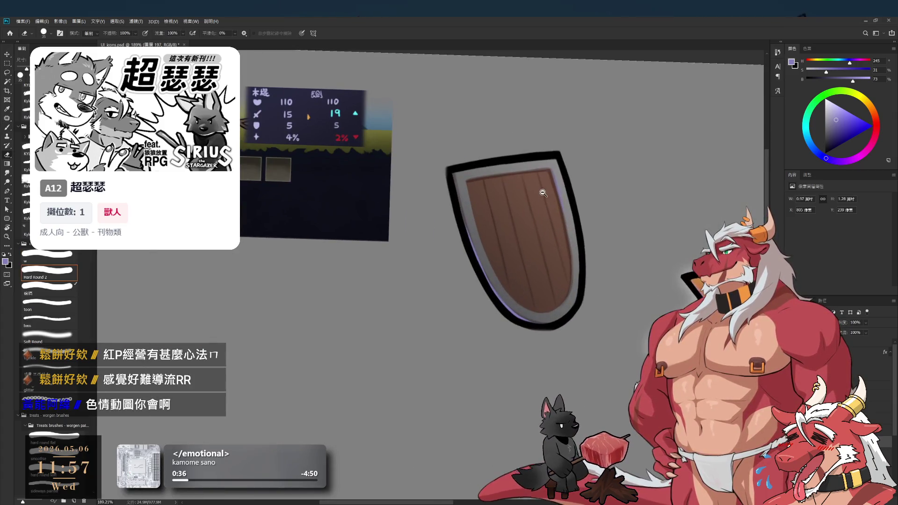
pyautogui.moveTo(477, 291); pyautogui.dragTo(465, 329)
pyautogui.press('b')
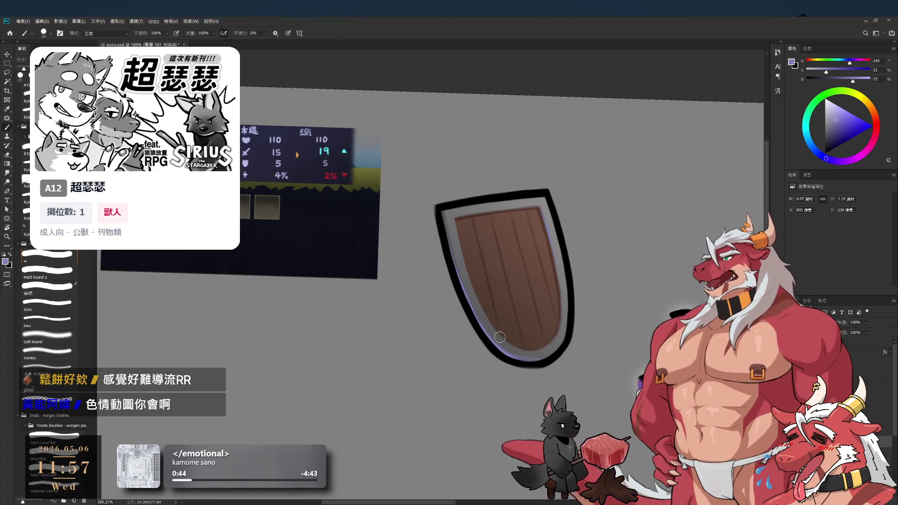
pyautogui.scroll(-5, 549, 346)
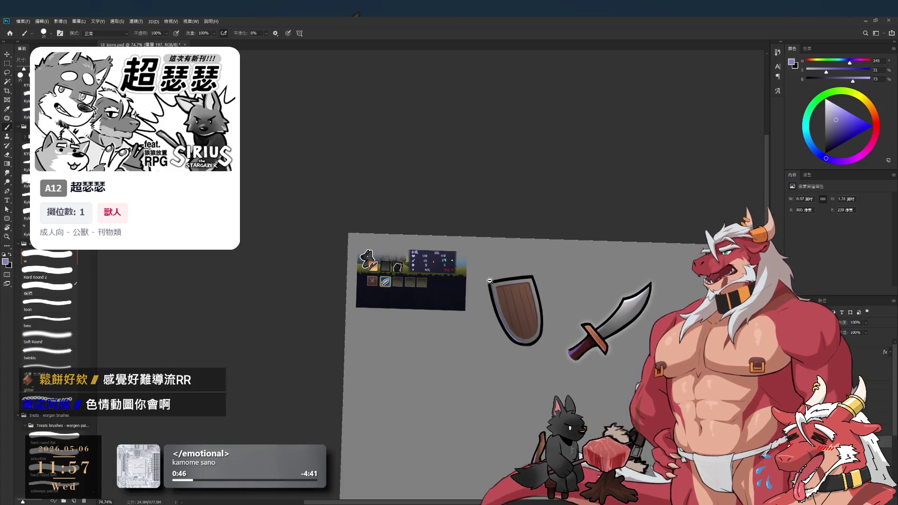
pyautogui.scroll(5, 567, 334)
pyautogui.scroll(1, 568, 334)
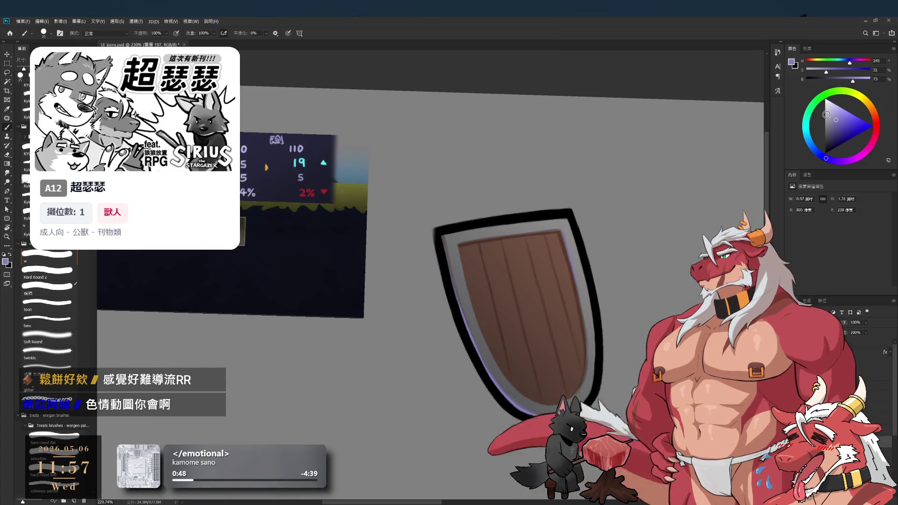
pyautogui.keyDown('alt'); pyautogui.click(580, 299); pyautogui.keyUp('alt')
pyautogui.moveTo(529, 238); pyautogui.dragTo(531, 311)
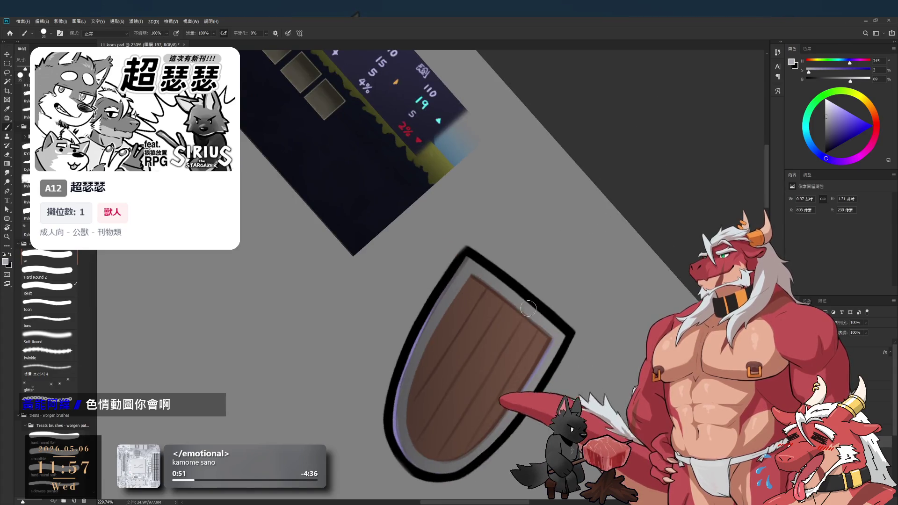
pyautogui.keyDown('ctrl'); pyautogui.click(557, 326); pyautogui.keyUp('ctrl')
pyautogui.press('r')
pyautogui.moveTo(587, 296); pyautogui.dragTo(536, 380)
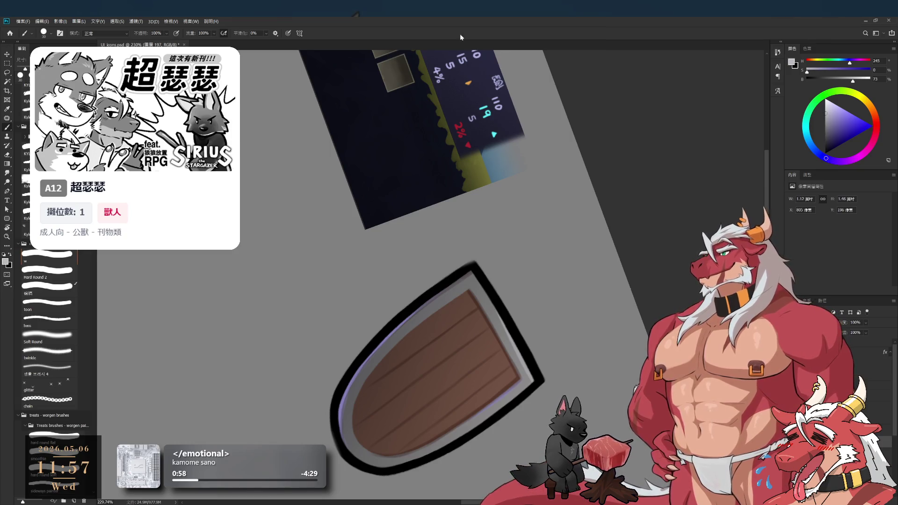
pyautogui.scroll(-2, 491, 253)
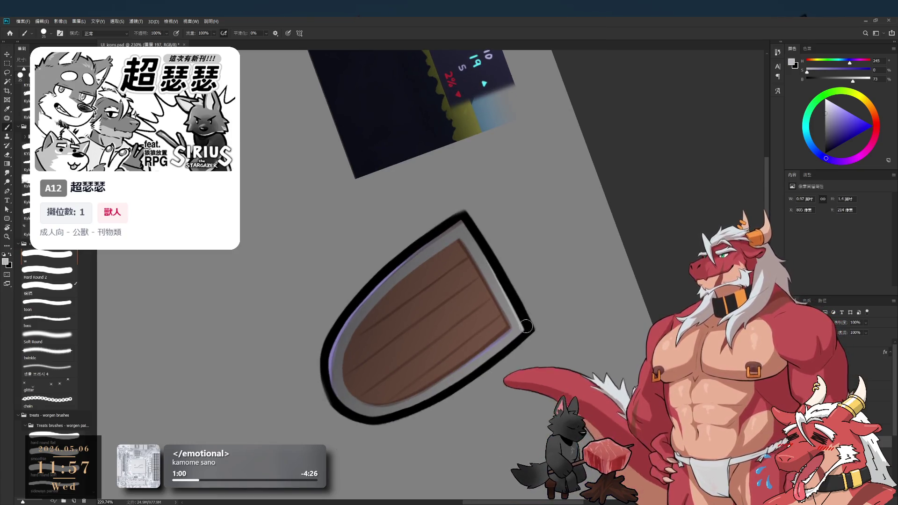
pyautogui.press('r')
pyautogui.moveTo(515, 306); pyautogui.dragTo(503, 160)
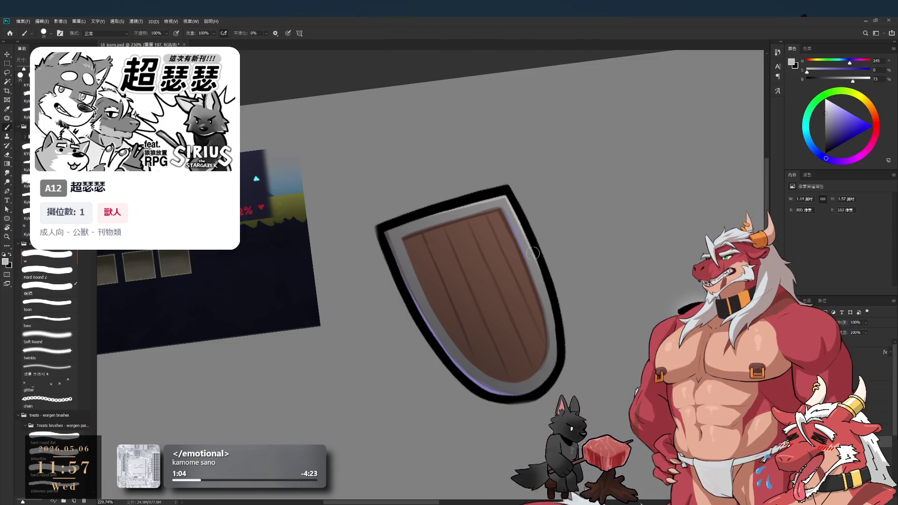
pyautogui.moveTo(541, 263); pyautogui.dragTo(538, 257)
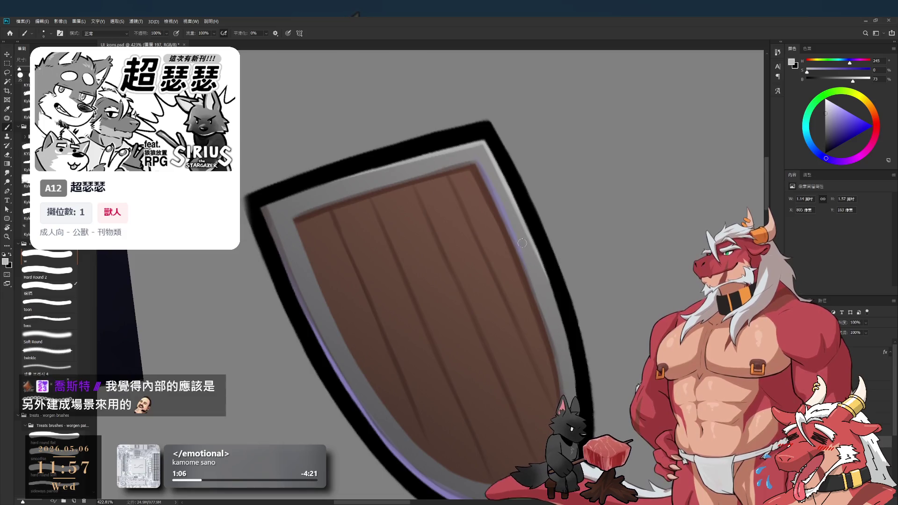
pyautogui.press(']')
pyautogui.press(']')
pyautogui.moveTo(524, 227); pyautogui.dragTo(546, 303)
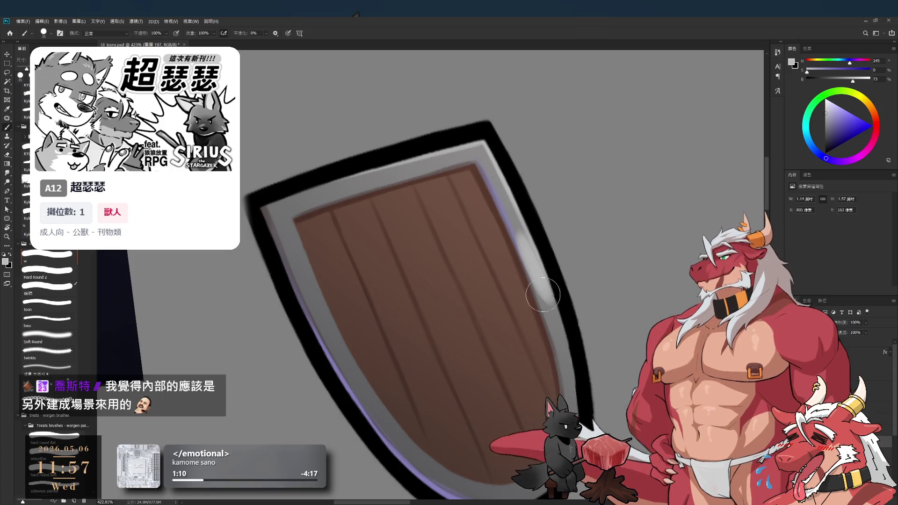
pyautogui.press('e')
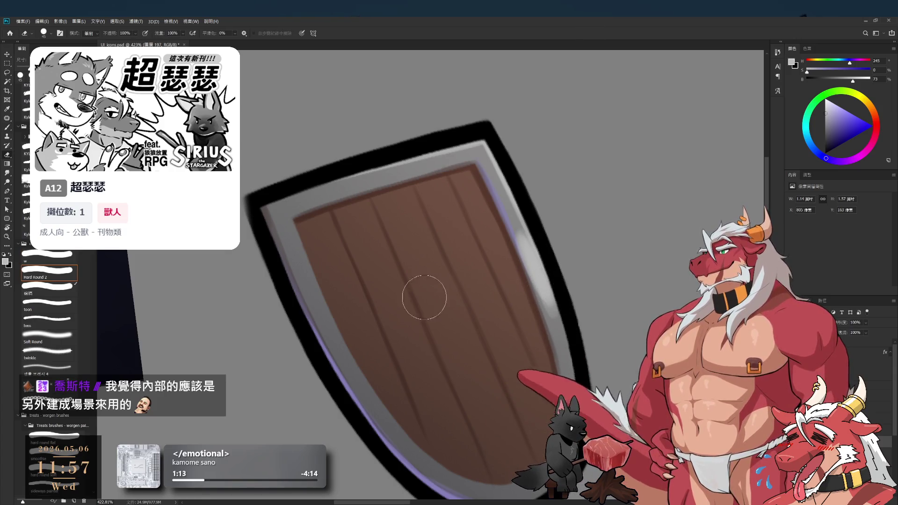
pyautogui.click(57, 255)
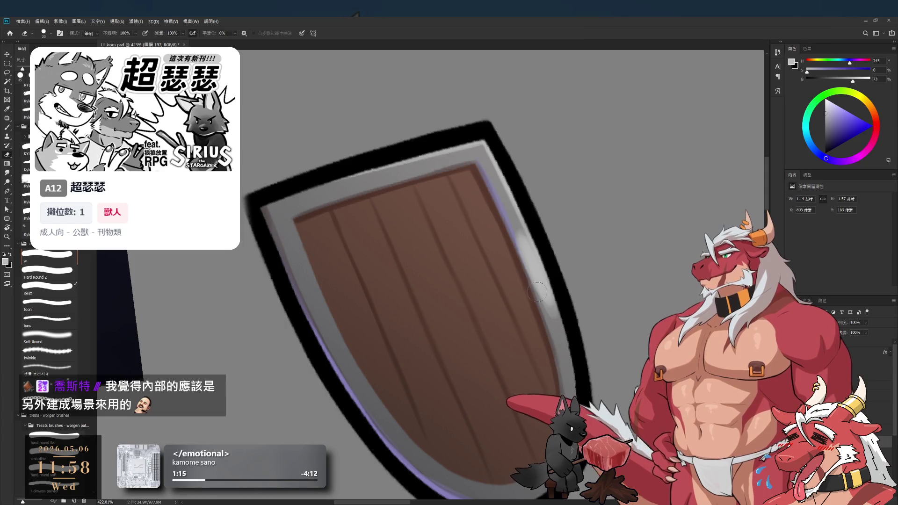
pyautogui.moveTo(552, 257)
pyautogui.mouseDown()
pyautogui.moveTo(541, 321)
pyautogui.moveTo(537, 291)
pyautogui.moveTo(522, 325)
pyautogui.moveTo(526, 236)
pyautogui.moveTo(514, 250)
pyautogui.mouseUp()
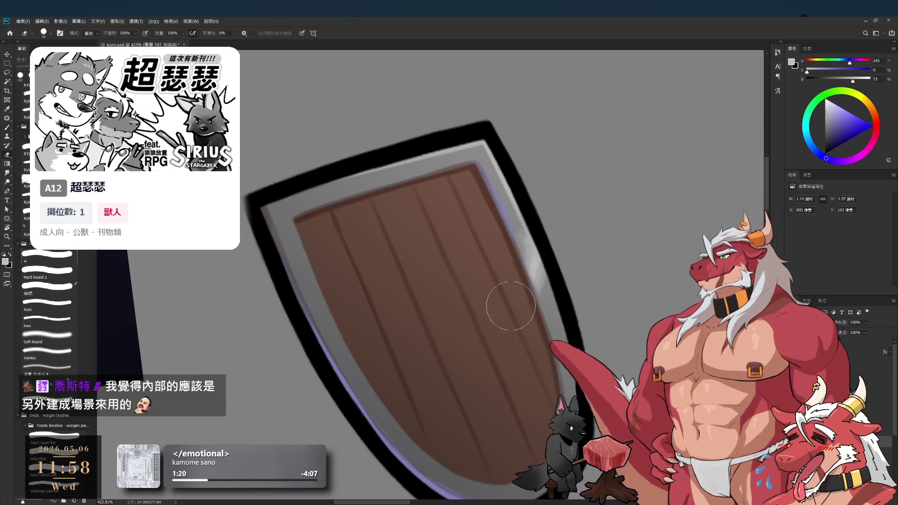
pyautogui.scroll(-5, 491, 257)
pyautogui.scroll(4, 474, 248)
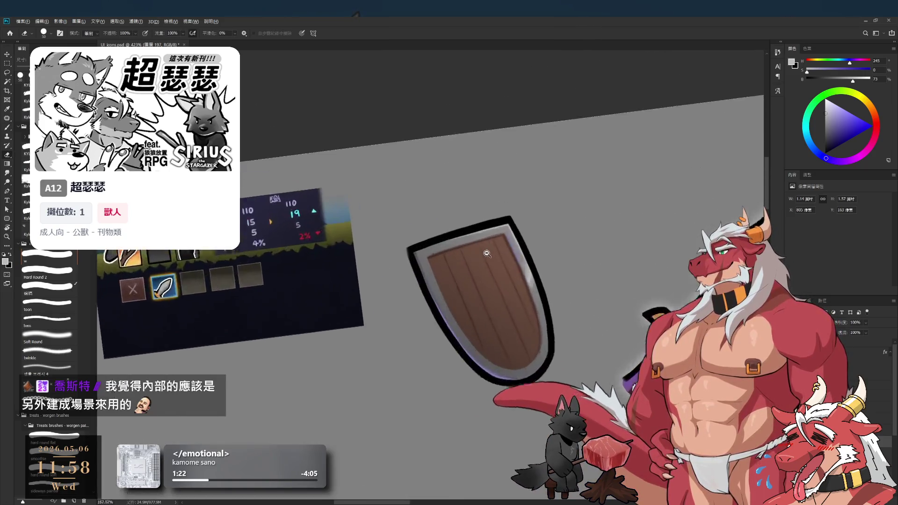
pyautogui.press('b')
pyautogui.press(']')
pyautogui.press(']')
pyautogui.press(']')
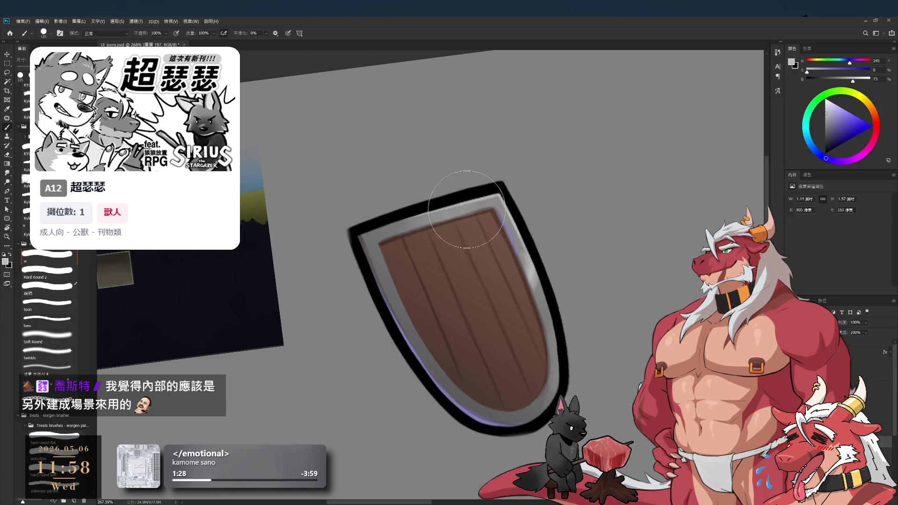
pyautogui.scroll(-5, 519, 270)
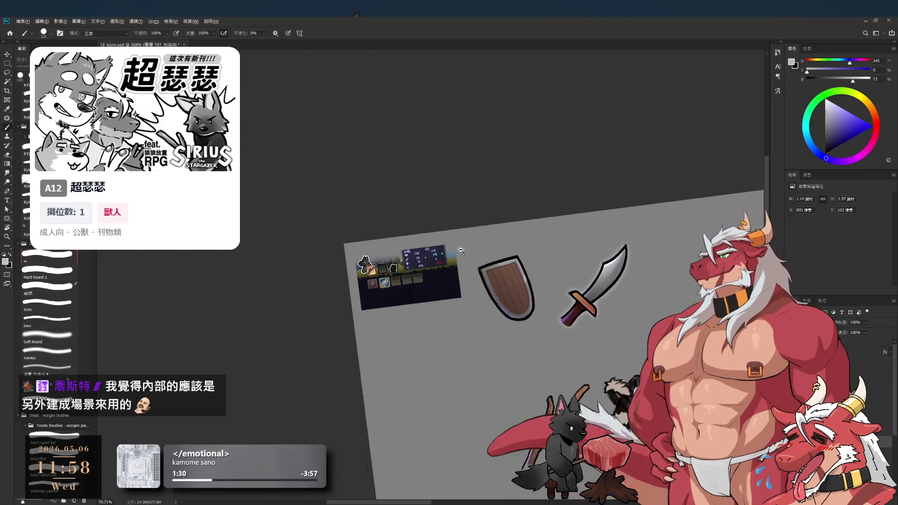
pyautogui.scroll(4, 481, 148)
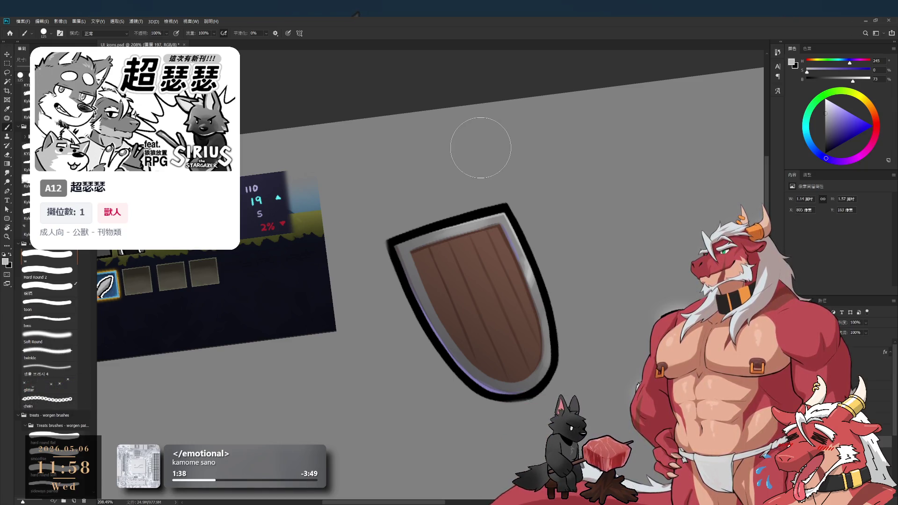
pyautogui.hotkey('ctrl', 'v')
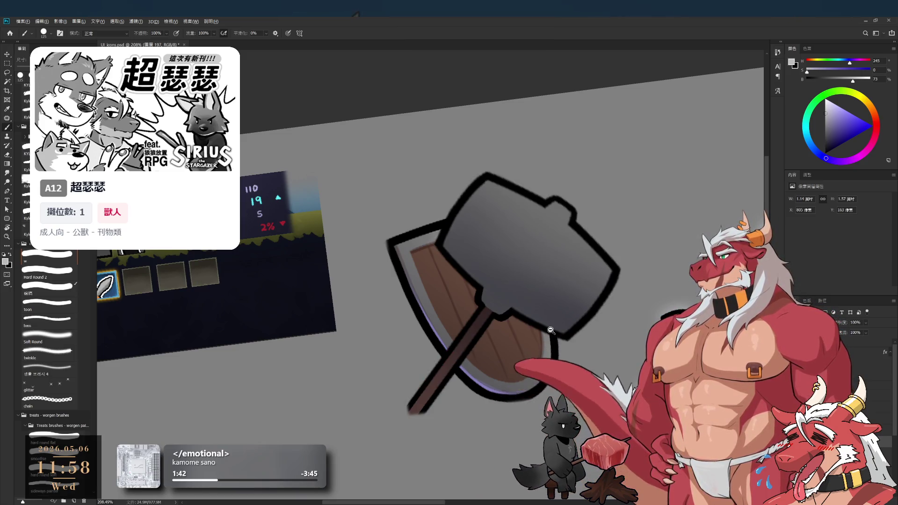
# Try shifting the hammer with Ctrl+T, delete it, then undo to restore it
pyautogui.scroll(-5, 530, 329)
pyautogui.scroll(3, 530, 328)
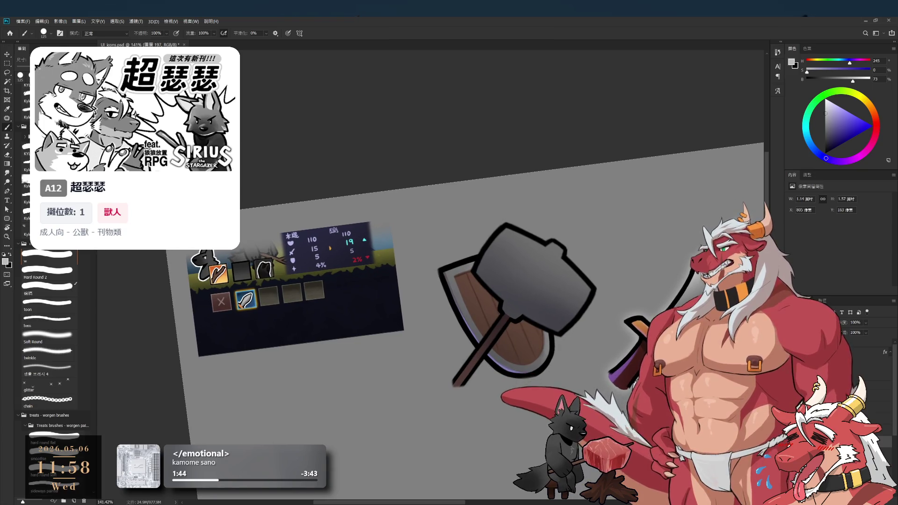
pyautogui.hotkey('ctrl', 't')
pyautogui.moveTo(542, 295); pyautogui.dragTo(577, 301)
pyautogui.scroll(-3, 577, 301)
pyautogui.moveTo(507, 263); pyautogui.dragTo(523, 275)
pyautogui.press('Delete')
pyautogui.scroll(-2, 585, 264)
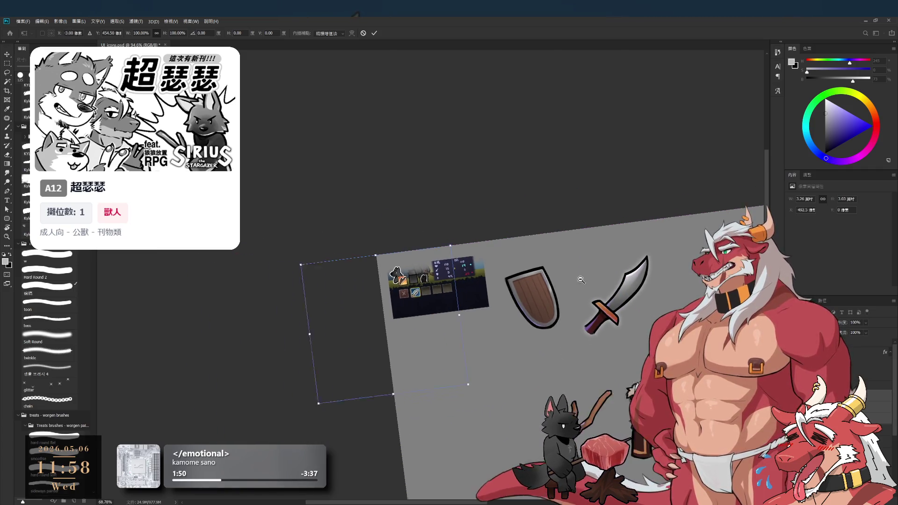
pyautogui.press('r')
pyautogui.press('Escape')
pyautogui.scroll(3, 625, 274)
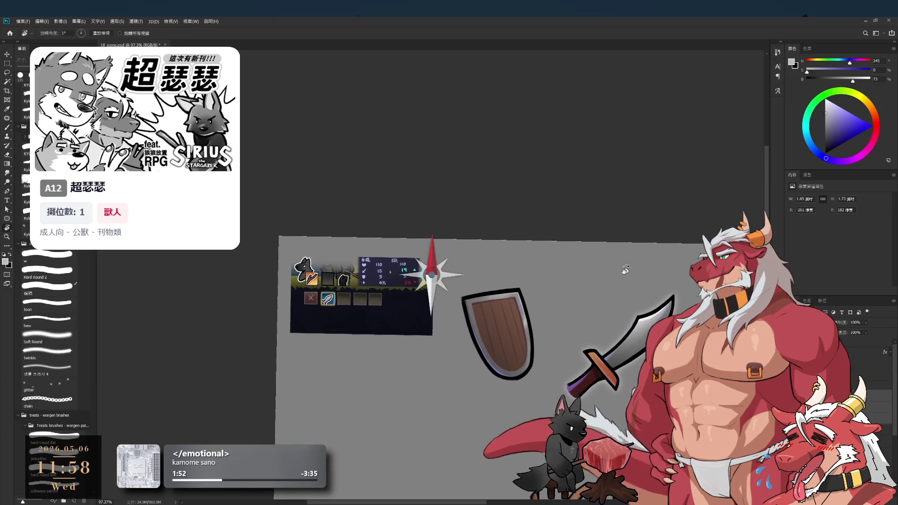
pyautogui.hotkey('ctrl', 'z')
pyautogui.scroll(2, 497, 329)
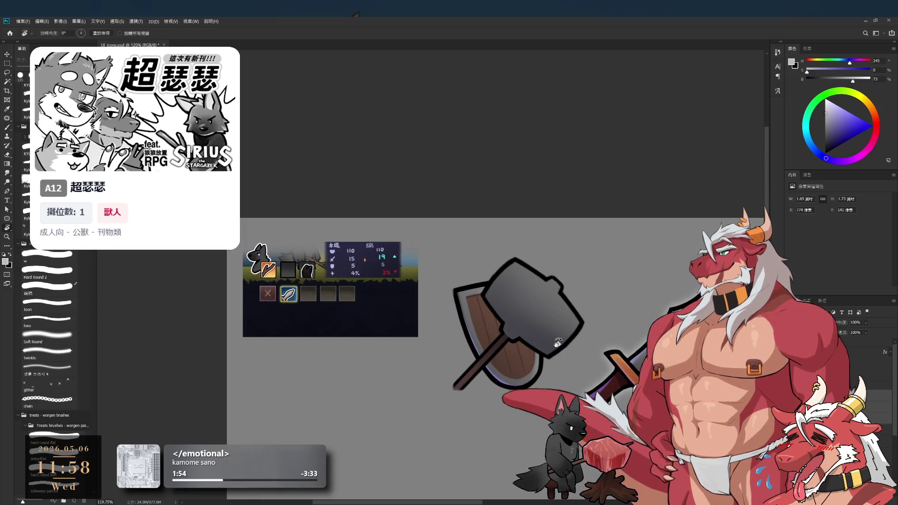
# On the empty layer, sample lavender and paint a stroke down the hammer head's edge
pyautogui.click(884, 395)
pyautogui.click(884, 402)
pyautogui.press('b')
pyautogui.keyDown('alt'); pyautogui.click(529, 278); pyautogui.keyUp('alt')
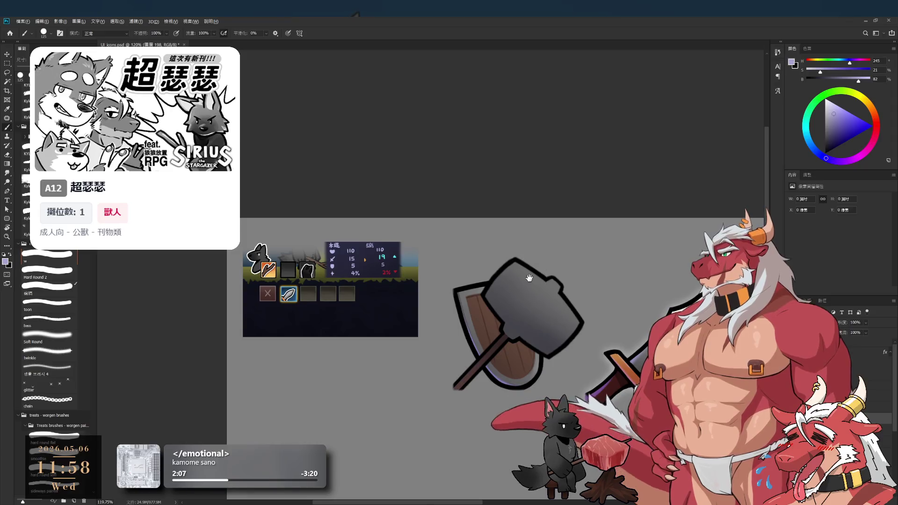
pyautogui.scroll(3, 529, 278)
pyautogui.press('r')
pyautogui.moveTo(529, 278); pyautogui.dragTo(501, 239)
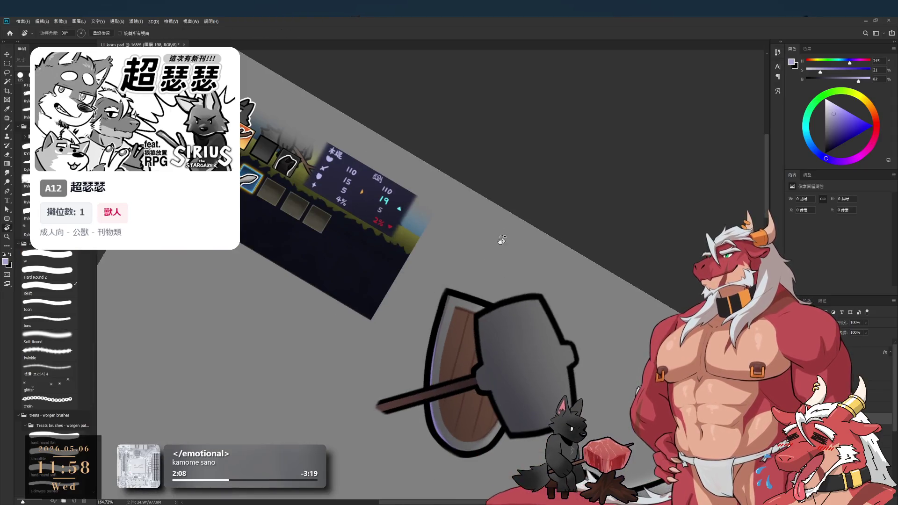
pyautogui.press('b')
pyautogui.scroll(-2, 498, 253)
pyautogui.press('[')
pyautogui.press('[')
pyautogui.press('[')
pyautogui.moveTo(487, 240); pyautogui.dragTo(521, 358)
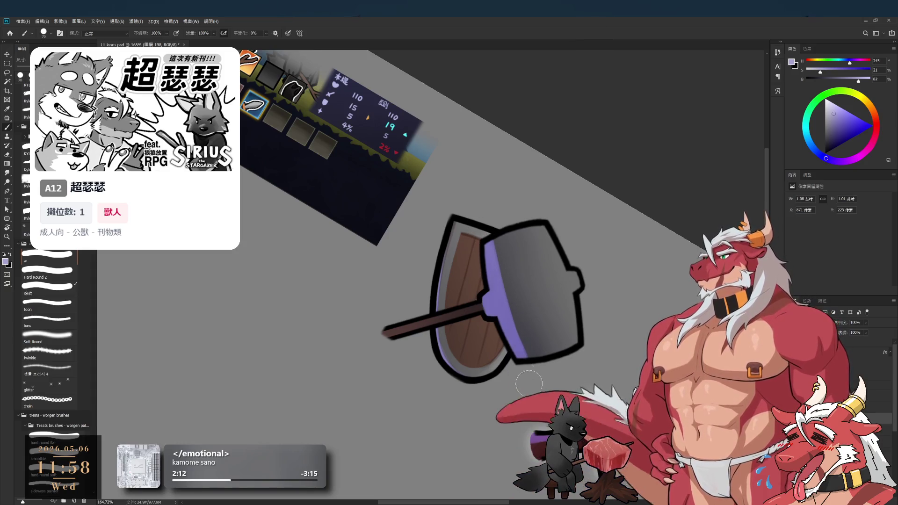
# Erase the lavender band near the handle with a smaller eraser, cleaning up the rim
pyautogui.press('e')
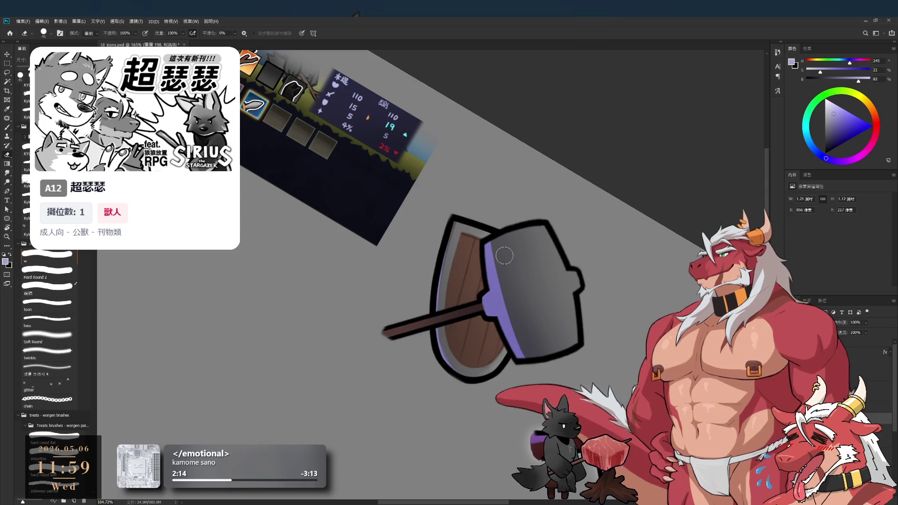
pyautogui.press('r')
pyautogui.moveTo(538, 330); pyautogui.dragTo(580, 255)
pyautogui.scroll(3, 519, 290)
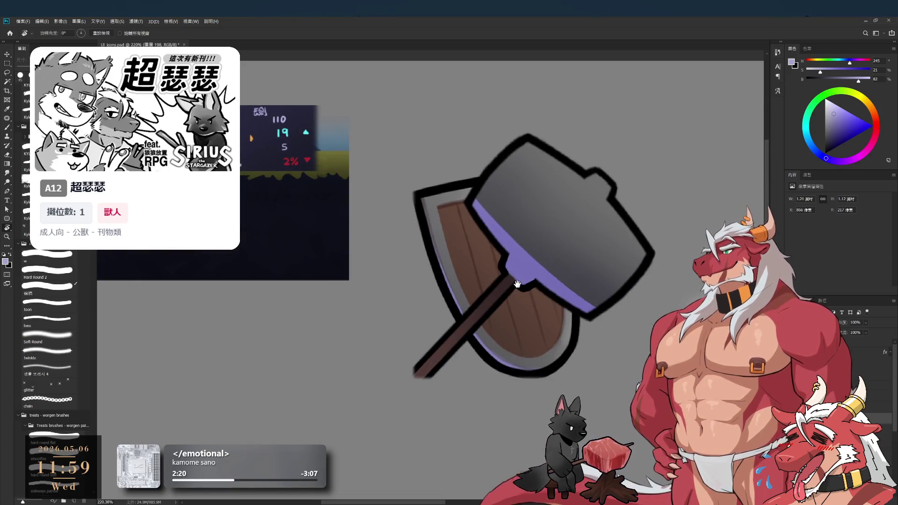
pyautogui.press('e')
pyautogui.moveTo(521, 247); pyautogui.dragTo(516, 267)
pyautogui.press('[')
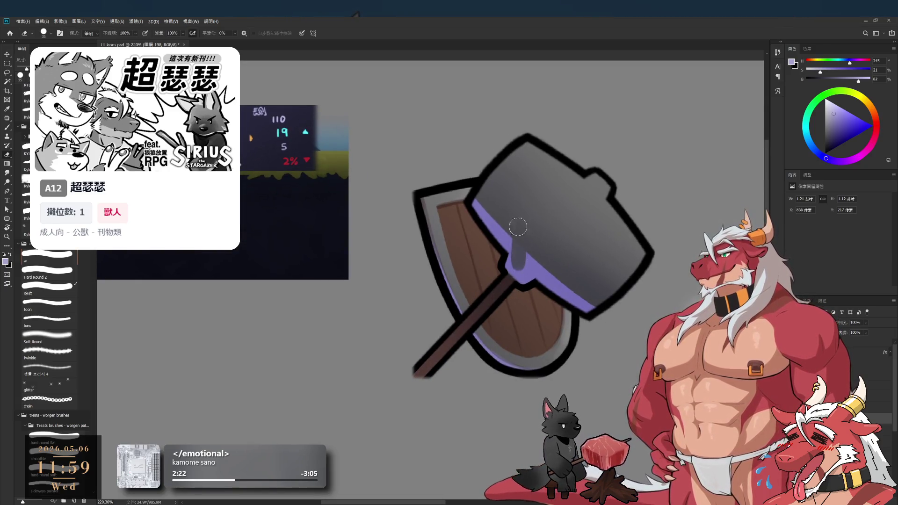
pyautogui.hotkey('ctrl', 'z')
pyautogui.press('[')
pyautogui.press('[')
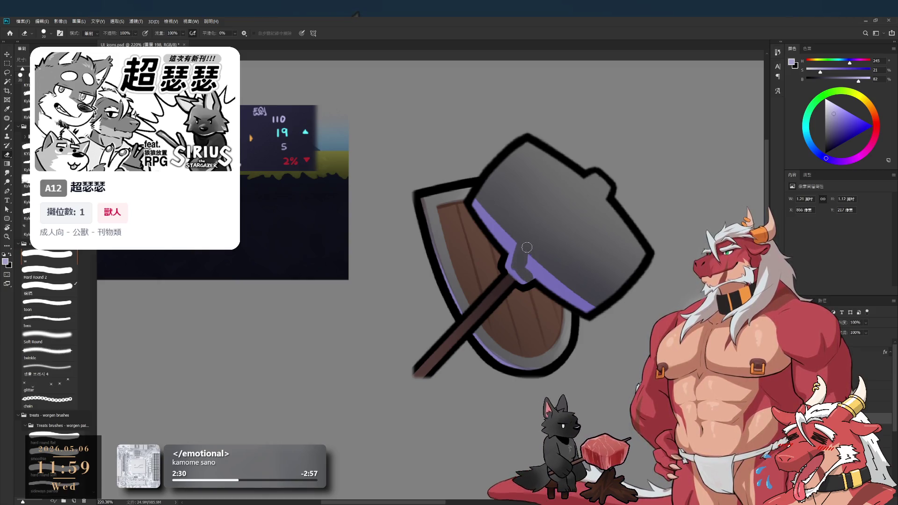
pyautogui.moveTo(603, 254)
pyautogui.mouseDown()
pyautogui.moveTo(505, 136)
pyautogui.moveTo(454, 257)
pyautogui.moveTo(472, 269)
pyautogui.mouseUp()
pyautogui.press('[')
pyautogui.press('[')
pyautogui.press('[')
pyautogui.moveTo(528, 290); pyautogui.dragTo(501, 286)
# Refine the lavender rim while rotating the view, alternating between brush and eraser
pyautogui.press('b')
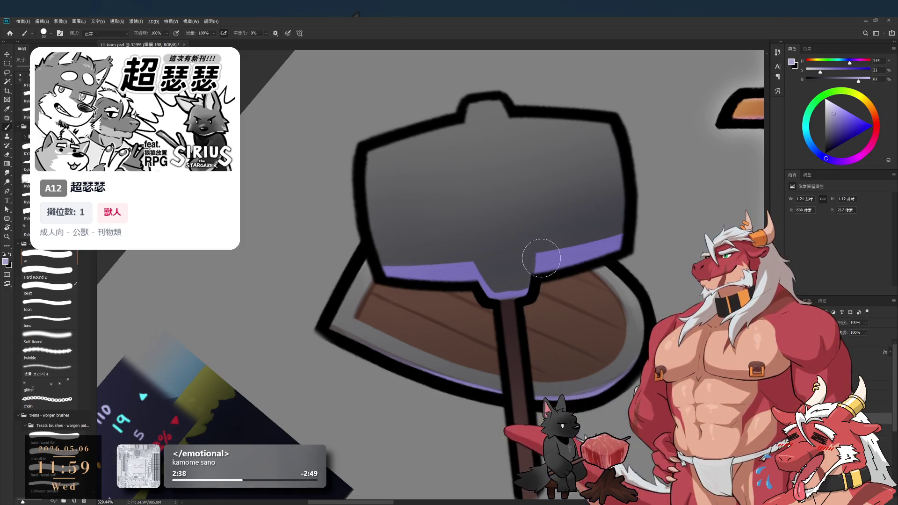
pyautogui.press('r')
pyautogui.moveTo(535, 276)
pyautogui.mouseDown()
pyautogui.moveTo(552, 220)
pyautogui.moveTo(496, 271)
pyautogui.moveTo(507, 284)
pyautogui.mouseUp()
pyautogui.press('e')
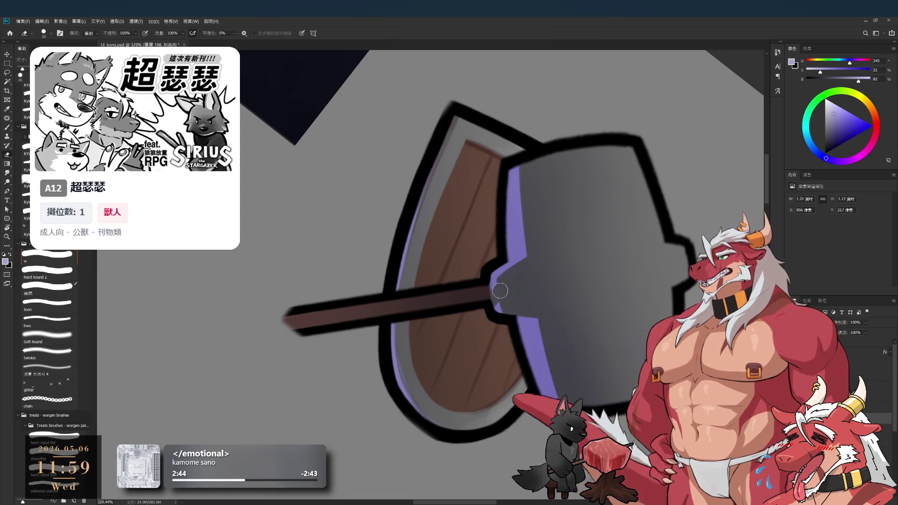
pyautogui.press('r')
pyautogui.moveTo(496, 313)
pyautogui.mouseDown()
pyautogui.moveTo(362, 95)
pyautogui.moveTo(411, 89)
pyautogui.moveTo(468, 99)
pyautogui.mouseUp()
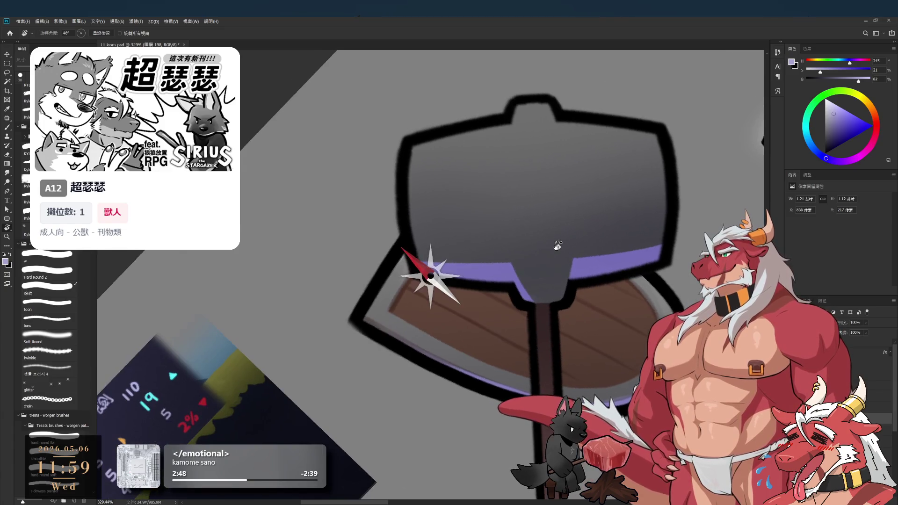
pyautogui.press('b')
pyautogui.press('e')
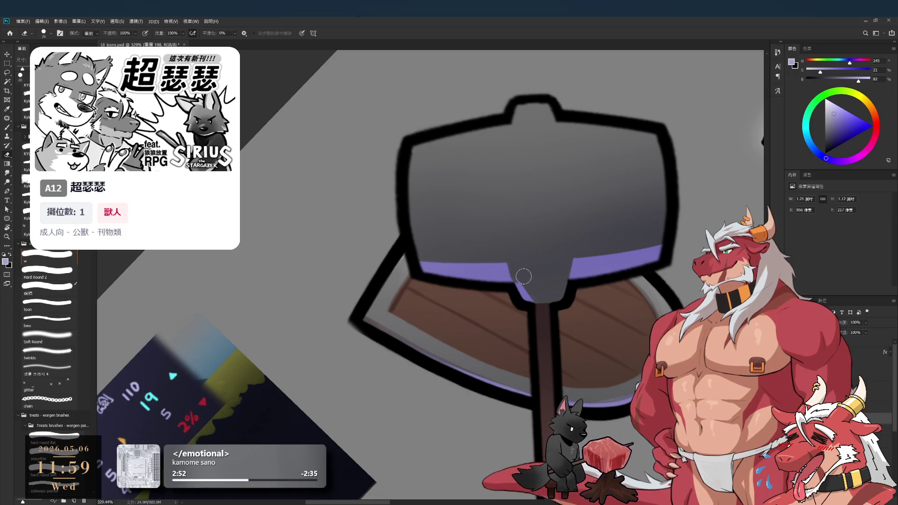
pyautogui.press('b')
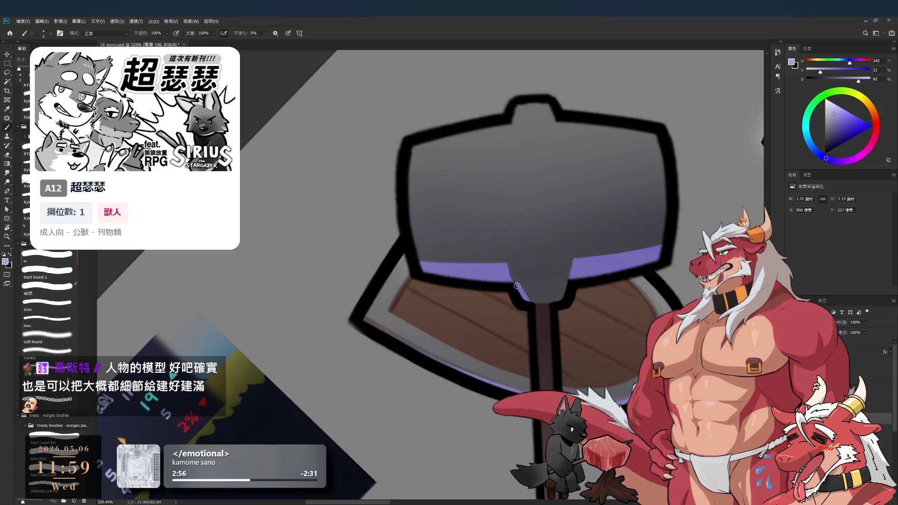
pyautogui.press('r')
pyautogui.moveTo(527, 288)
pyautogui.mouseDown()
pyautogui.moveTo(546, 207)
pyautogui.moveTo(431, 261)
pyautogui.moveTo(566, 283)
pyautogui.moveTo(550, 244)
pyautogui.mouseUp()
# Trim the purple edge on the hammer head, undo the erase, and continue with a larger brush
pyautogui.press('e')
pyautogui.moveTo(544, 208); pyautogui.dragTo(543, 276)
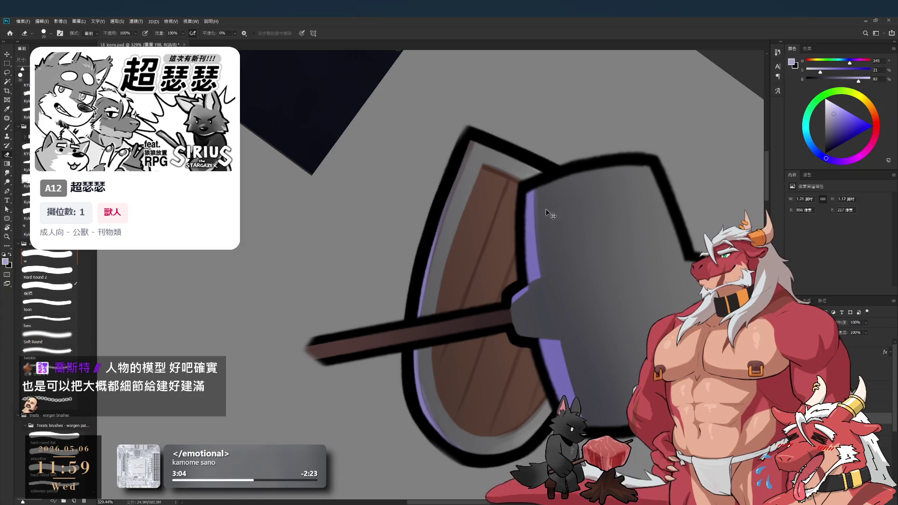
pyautogui.hotkey('ctrl', 'z')
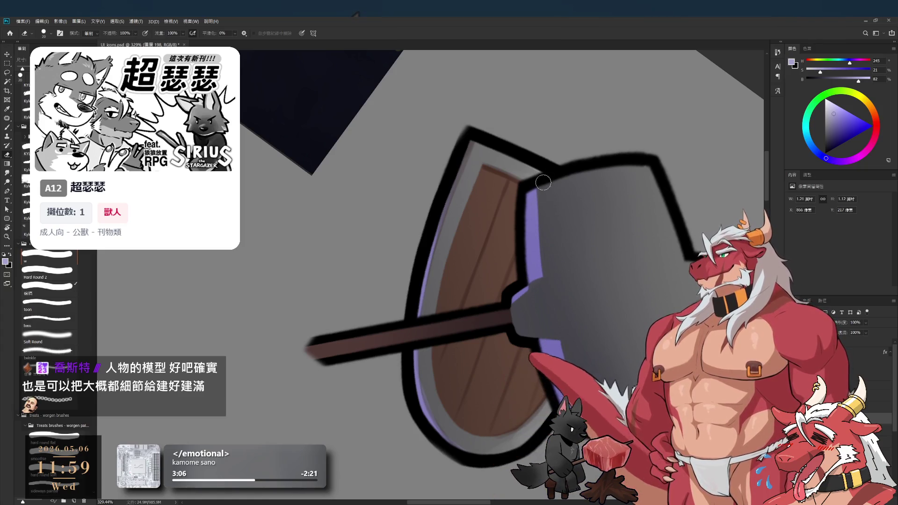
pyautogui.press('b')
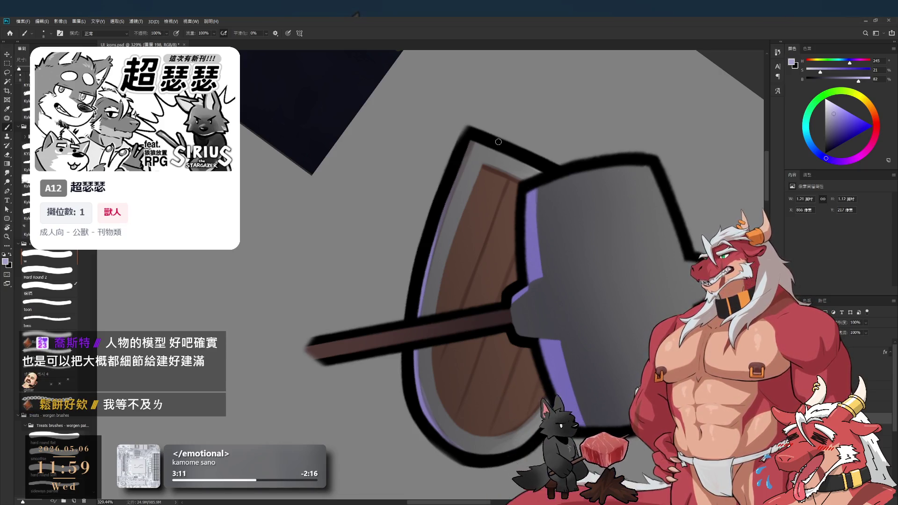
pyautogui.moveTo(537, 323); pyautogui.dragTo(511, 256)
pyautogui.press('e')
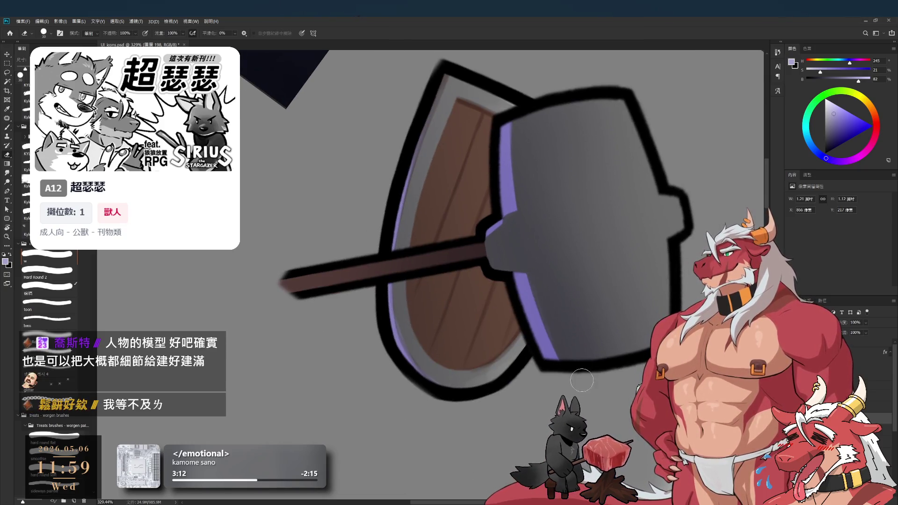
pyautogui.press('b')
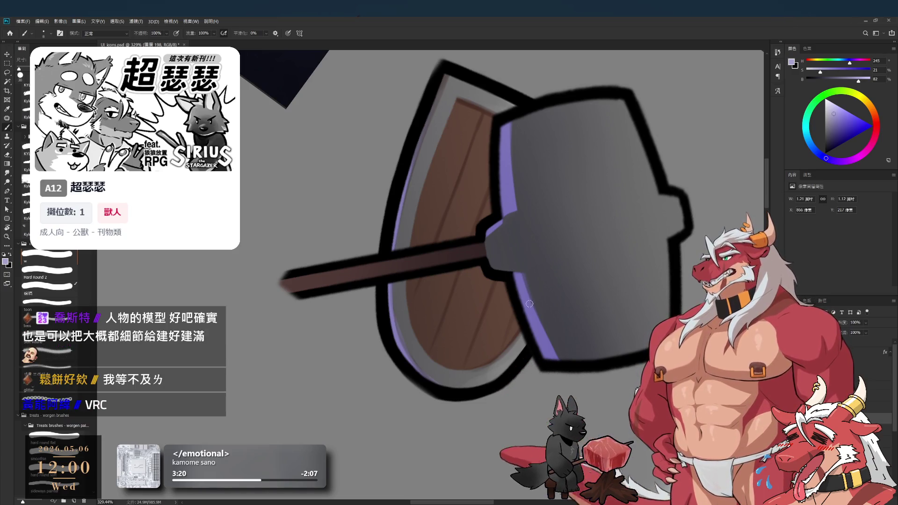
pyautogui.press(']')
pyautogui.press(']')
pyautogui.press(']')
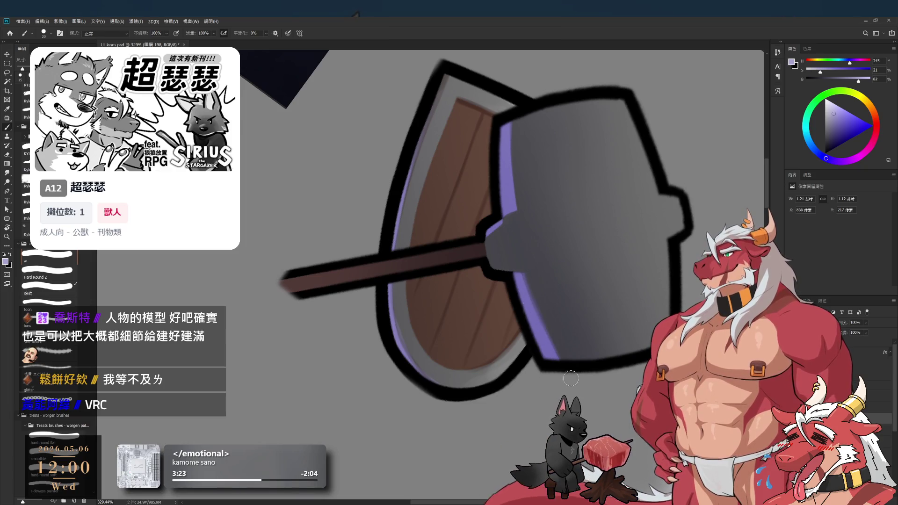
pyautogui.press('e')
pyautogui.scroll(-5, 541, 250)
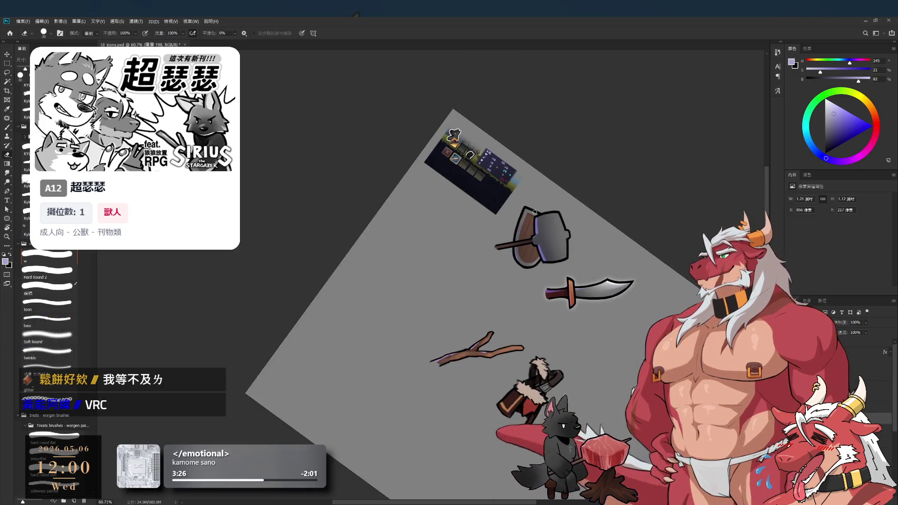
# With a small brush, paint a purple stroke along the hammer's black edge
pyautogui.press('r')
pyautogui.moveTo(525, 208); pyautogui.dragTo(455, 85)
pyautogui.moveTo(494, 178)
pyautogui.mouseDown()
pyautogui.moveTo(535, 140)
pyautogui.moveTo(445, 99)
pyautogui.mouseUp()
pyautogui.scroll(8, 467, 141)
pyautogui.scroll(3, 477, 206)
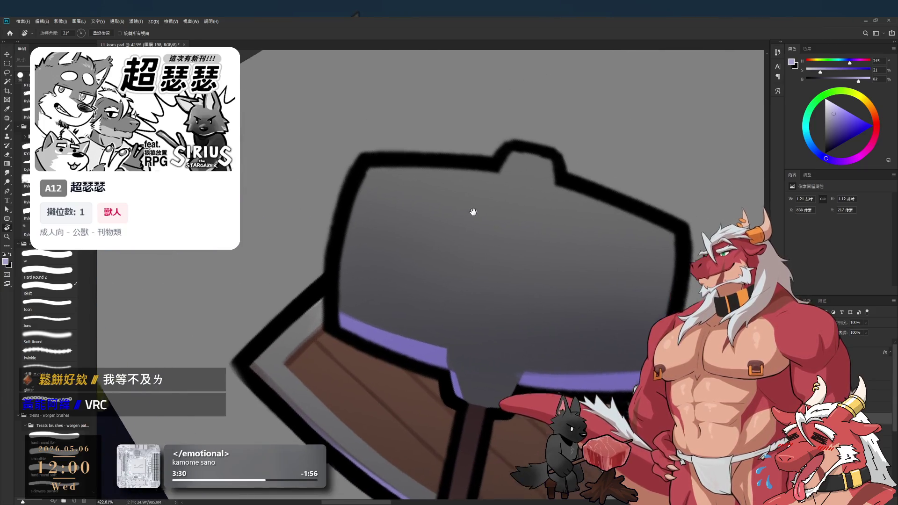
pyautogui.moveTo(588, 209)
pyautogui.mouseDown()
pyautogui.moveTo(569, 257)
pyautogui.moveTo(585, 257)
pyautogui.moveTo(608, 231)
pyautogui.mouseUp()
pyautogui.scroll(3, 495, 317)
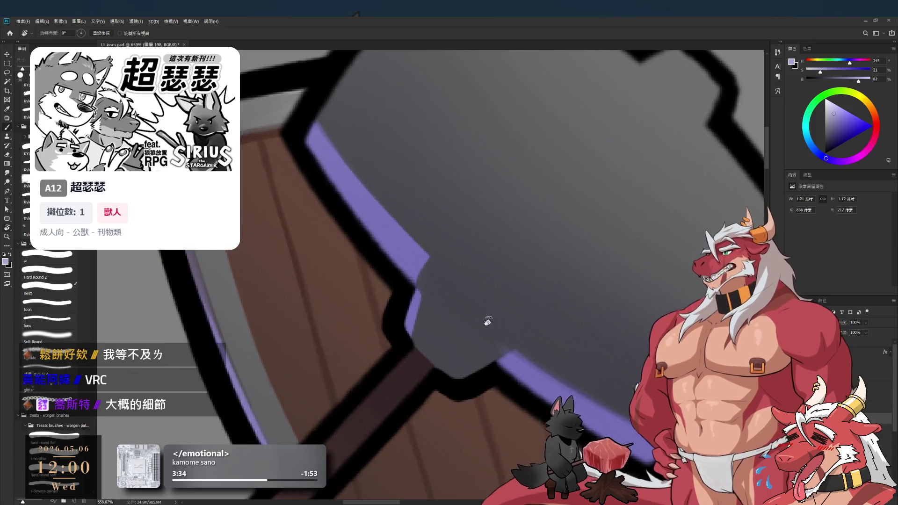
pyautogui.press('b')
pyautogui.press('e')
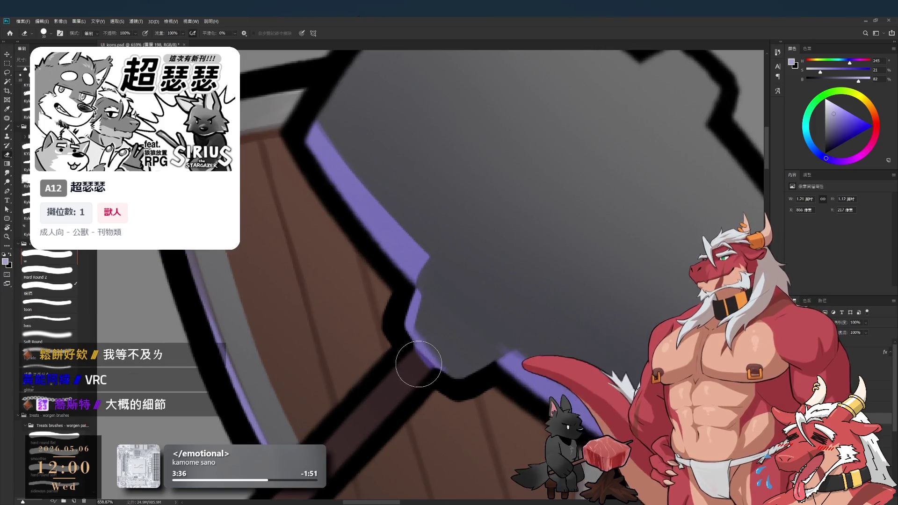
pyautogui.press('[')
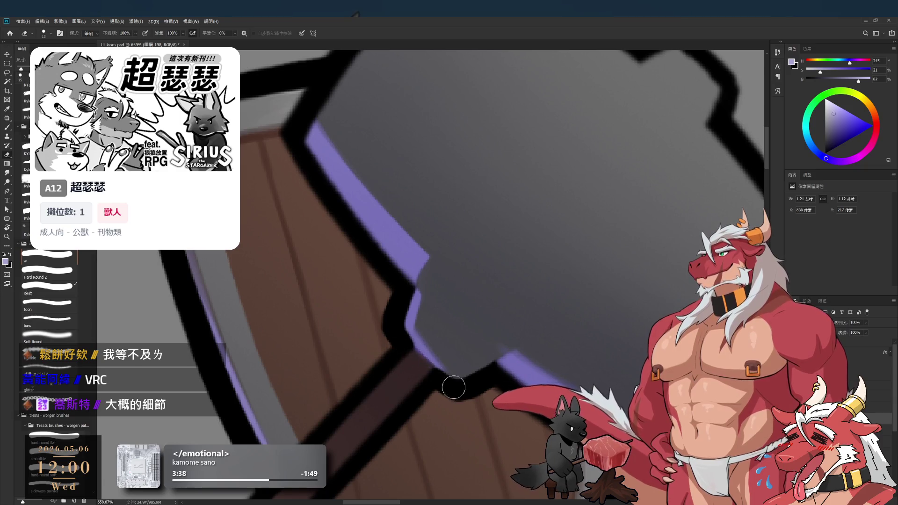
pyautogui.press('b')
pyautogui.moveTo(408, 328); pyautogui.dragTo(465, 376)
# Paint a purple highlight down the handle, undo it, and repaint along the handle's lower edge
pyautogui.press('e')
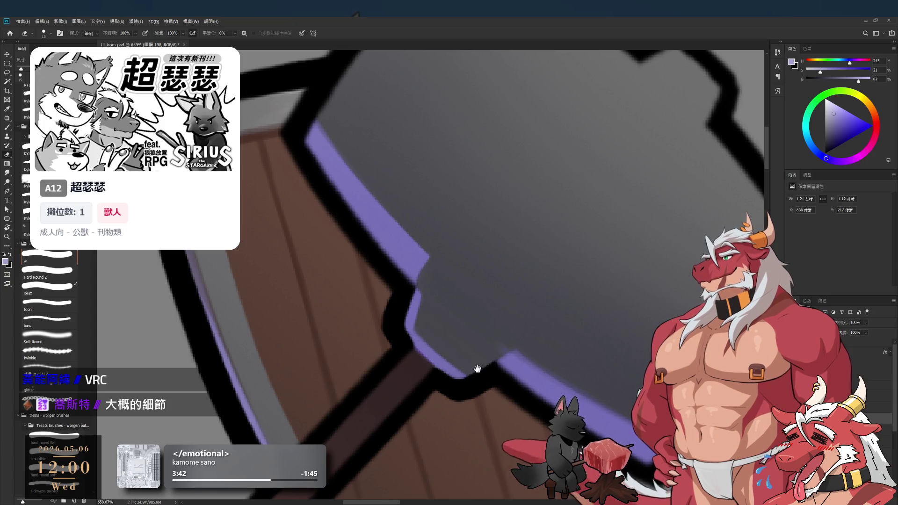
pyautogui.scroll(-6, 479, 371)
pyautogui.press('r')
pyautogui.moveTo(515, 262)
pyautogui.mouseDown()
pyautogui.moveTo(576, 195)
pyautogui.moveTo(468, 194)
pyautogui.moveTo(554, 334)
pyautogui.mouseUp()
pyautogui.scroll(3, 513, 257)
pyautogui.press('b')
pyautogui.moveTo(487, 183); pyautogui.dragTo(503, 233)
pyautogui.scroll(-3, 561, 328)
pyautogui.scroll(3, 547, 314)
pyautogui.hotkey('ctrl', 'z')
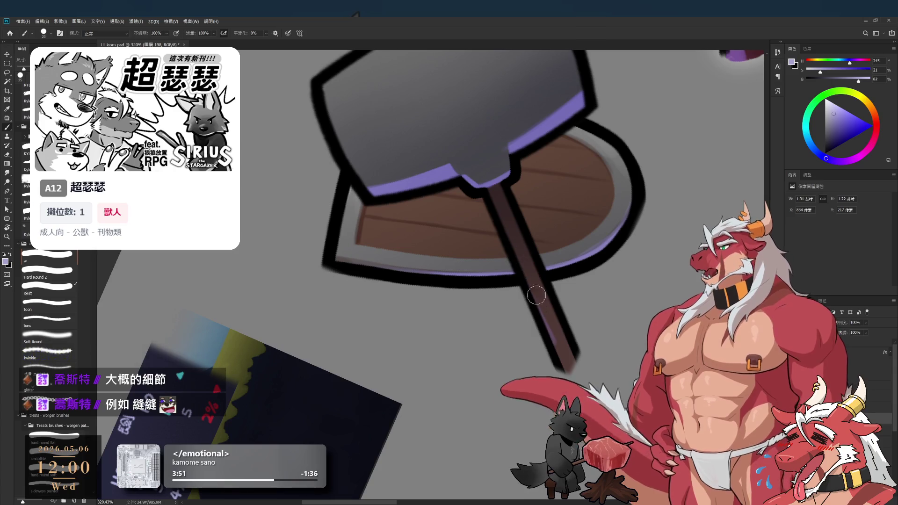
pyautogui.moveTo(537, 304); pyautogui.dragTo(576, 377)
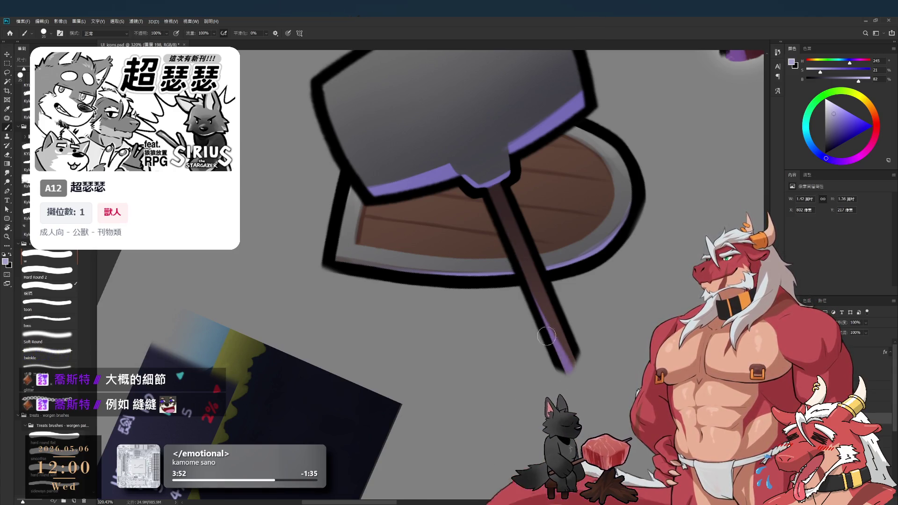
pyautogui.press('e')
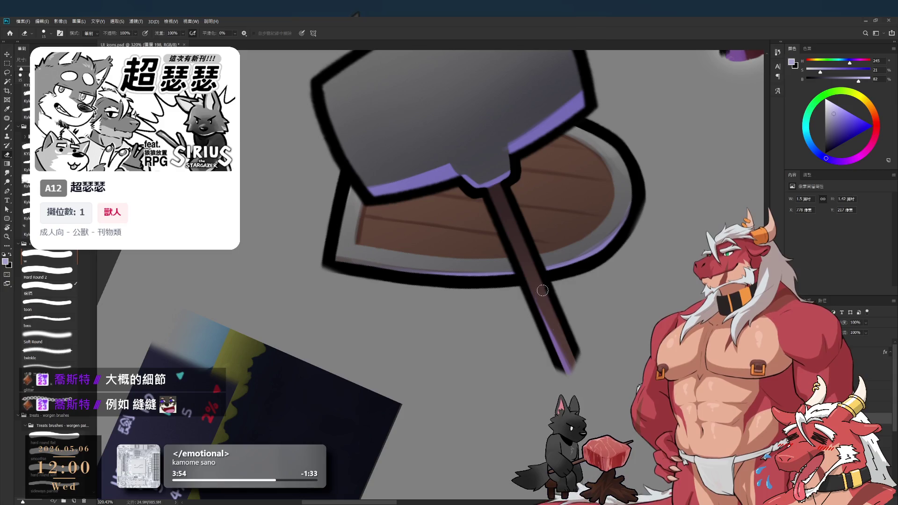
pyautogui.press('b')
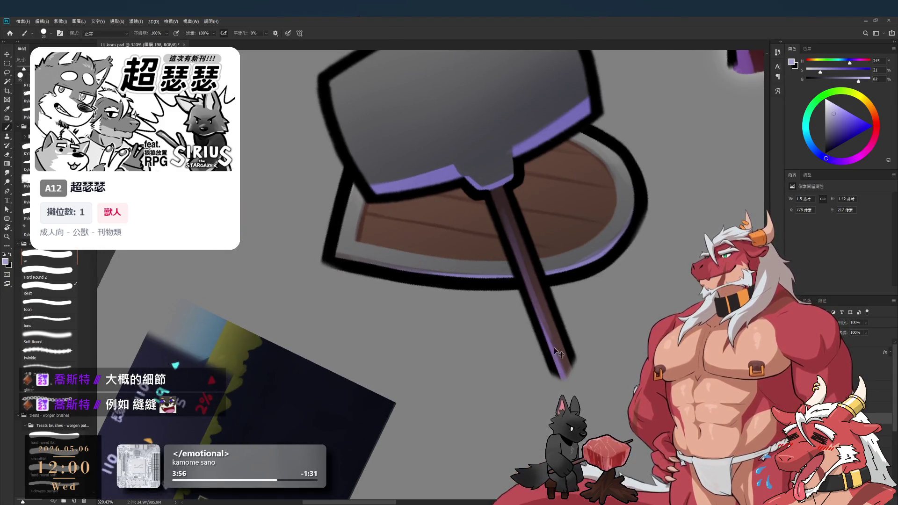
# Reset the canvas rotation to upright and zoom out to view the whole icon sheet
pyautogui.scroll(-5, 526, 297)
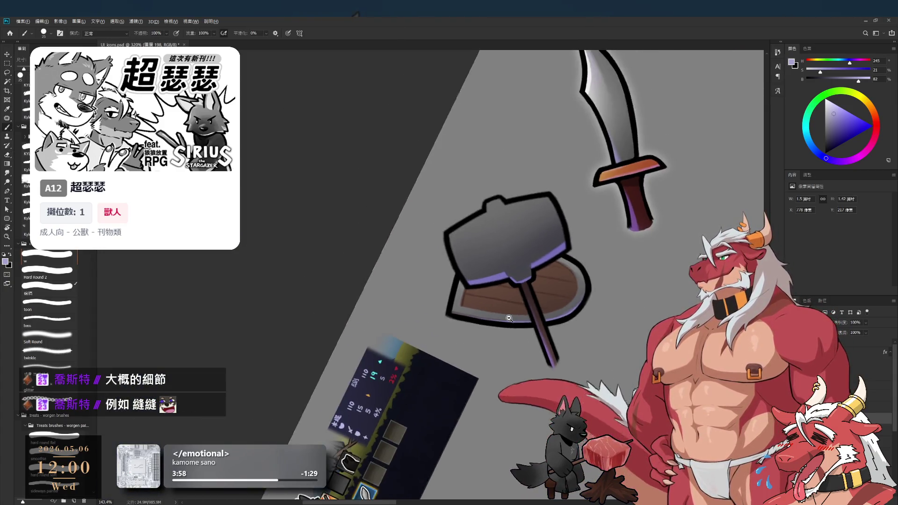
pyautogui.press('r')
pyautogui.moveTo(601, 227)
pyautogui.mouseDown()
pyautogui.moveTo(575, 328)
pyautogui.moveTo(543, 403)
pyautogui.mouseUp()
pyautogui.scroll(-2, 528, 247)
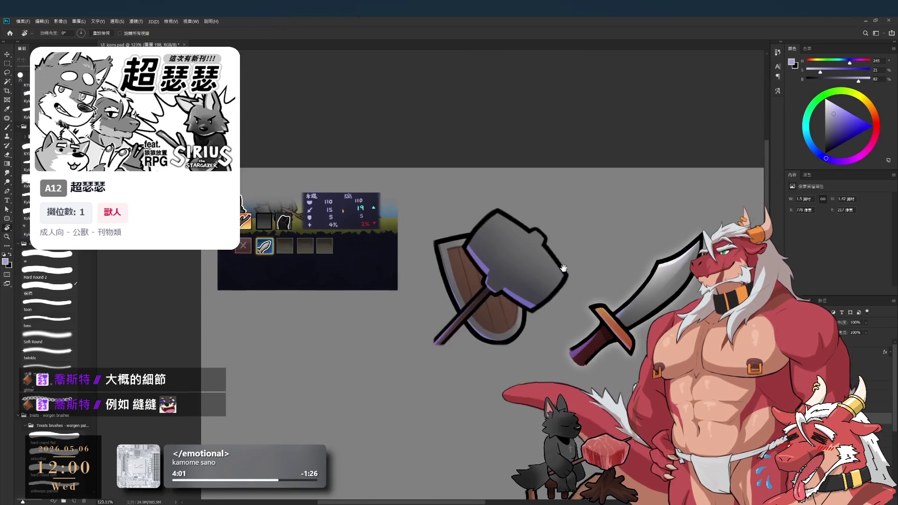
pyautogui.scroll(-2, 528, 247)
pyautogui.scroll(4, 533, 236)
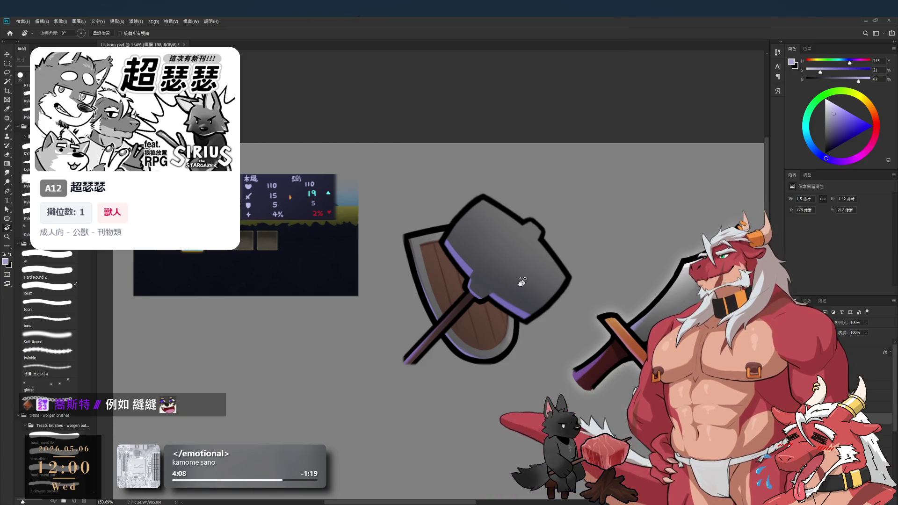
pyautogui.scroll(2, 509, 259)
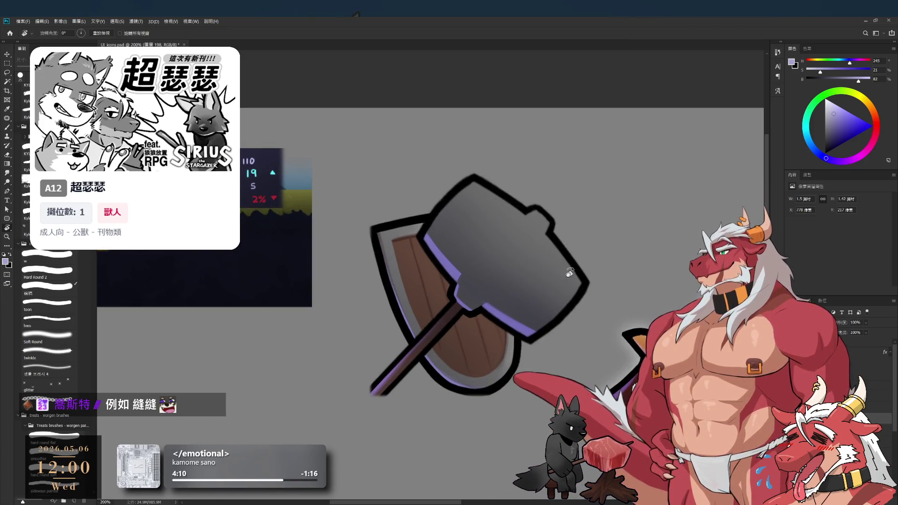
pyautogui.moveTo(573, 279); pyautogui.dragTo(471, 207)
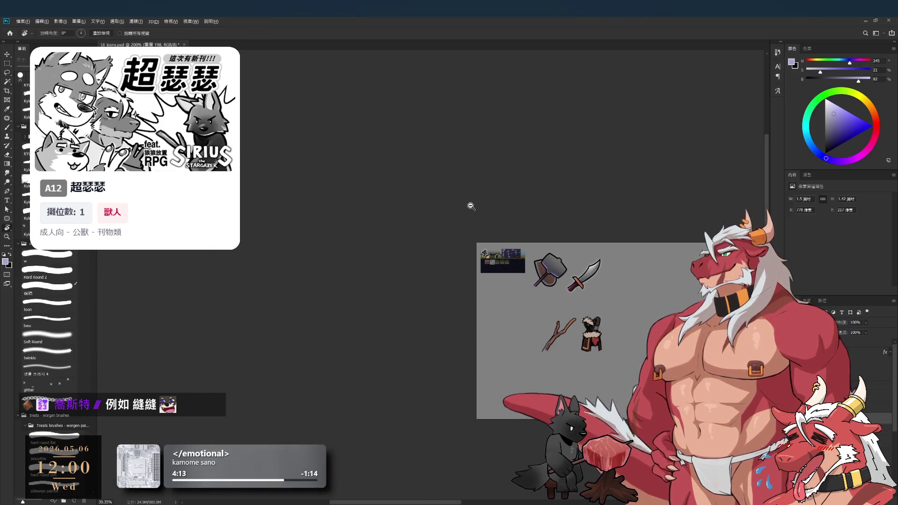
# Tilt the view about 18 degrees onto the hammer head and lighten the grey with a smaller brush
pyautogui.scroll(5, 554, 262)
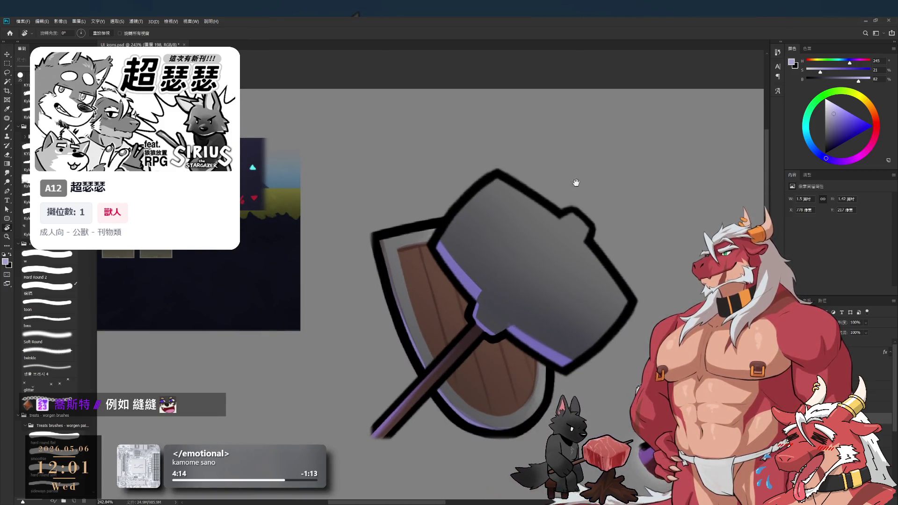
pyautogui.moveTo(618, 267)
pyautogui.mouseDown()
pyautogui.moveTo(637, 187)
pyautogui.moveTo(752, 146)
pyautogui.mouseUp()
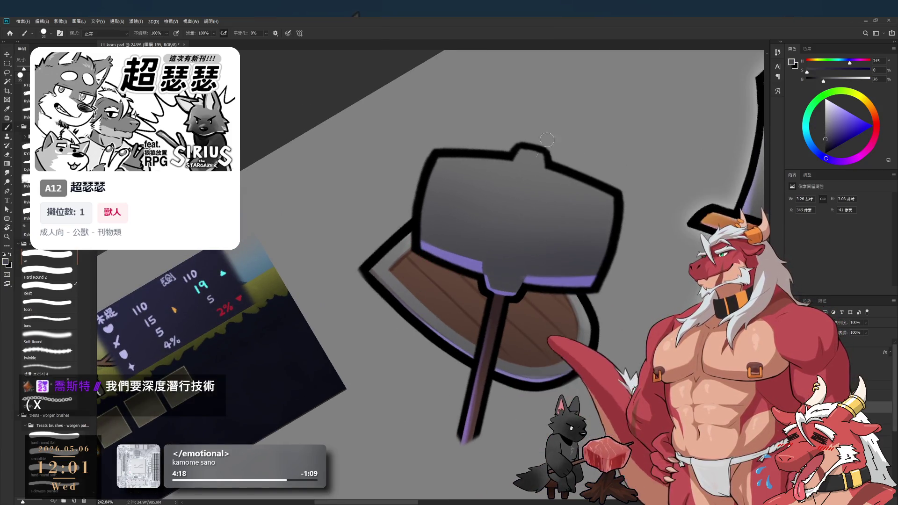
pyautogui.moveTo(542, 159)
pyautogui.mouseDown()
pyautogui.moveTo(520, 220)
pyautogui.moveTo(593, 134)
pyautogui.moveTo(729, 133)
pyautogui.mouseUp()
pyautogui.scroll(2, 520, 219)
pyautogui.moveTo(824, 136); pyautogui.dragTo(819, 132)
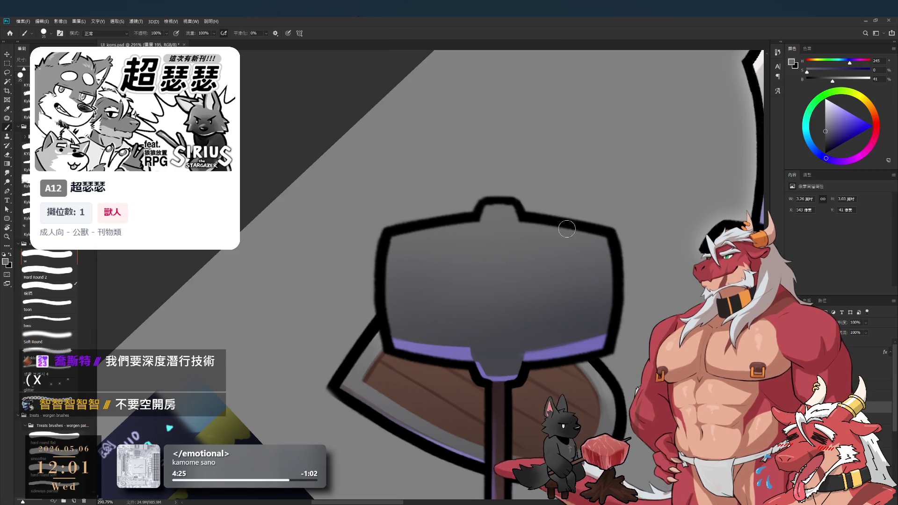
pyautogui.press('[')
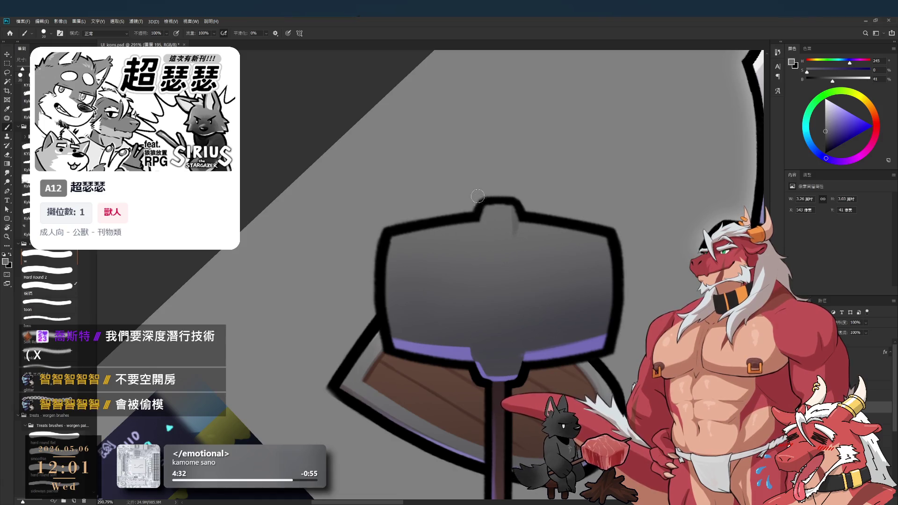
# Sample a lighter grey from the hammer and brush highlight strokes on its head, undoing a stray one
pyautogui.press('r')
pyautogui.moveTo(638, 177); pyautogui.dragTo(593, 330)
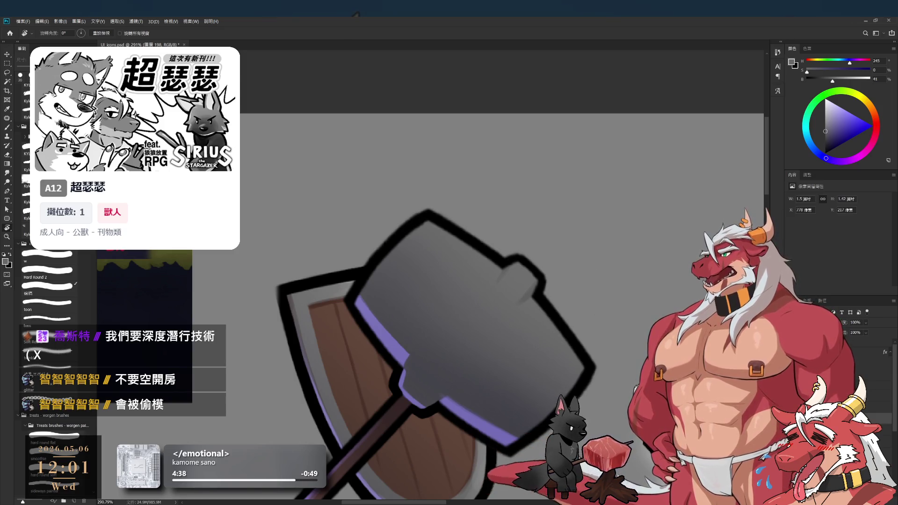
pyautogui.press('b')
pyautogui.keyDown('alt'); pyautogui.click(637, 251); pyautogui.keyUp('alt')
pyautogui.moveTo(534, 304); pyautogui.dragTo(594, 388)
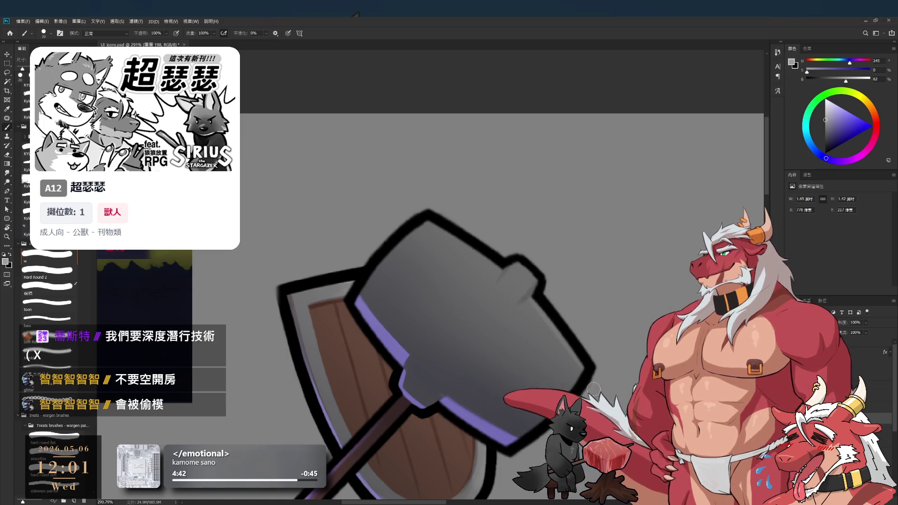
pyautogui.moveTo(563, 331); pyautogui.dragTo(538, 300)
pyautogui.moveTo(477, 304); pyautogui.dragTo(471, 270)
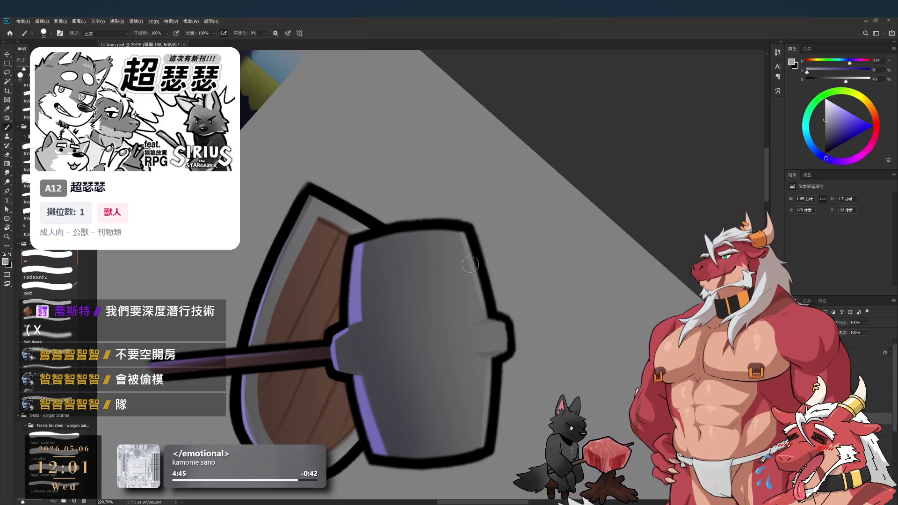
pyautogui.hotkey('ctrl', 'z')
pyautogui.moveTo(535, 200); pyautogui.dragTo(481, 206)
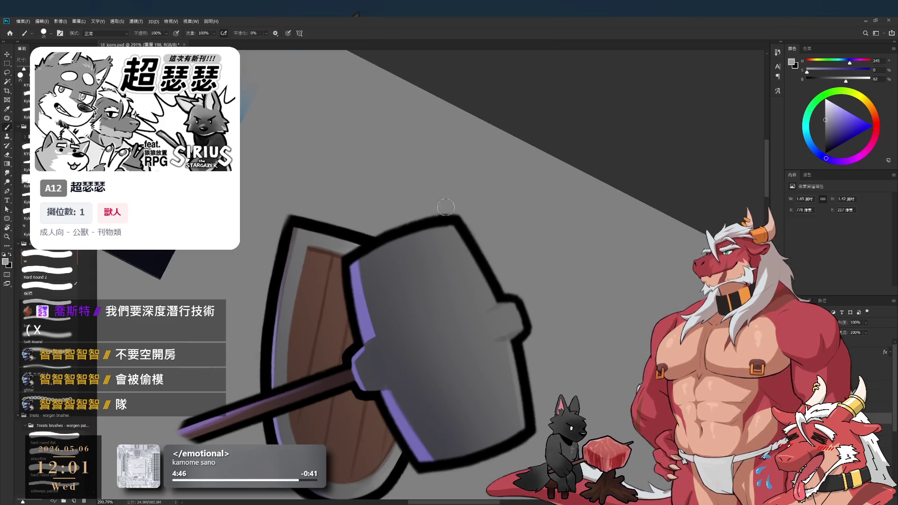
pyautogui.moveTo(498, 309); pyautogui.dragTo(462, 236)
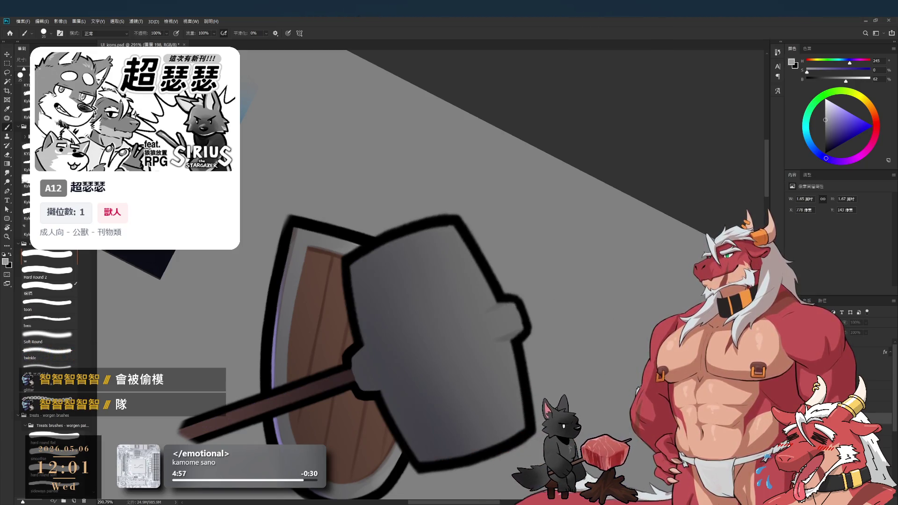
# Undo the eraser edits to restore the purple rim, then reset the view rotation upright
pyautogui.press('e')
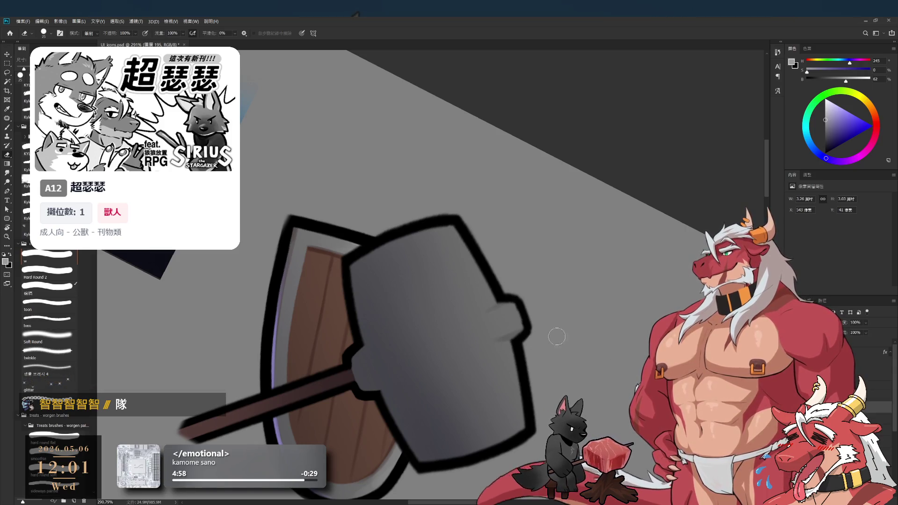
pyautogui.press(']')
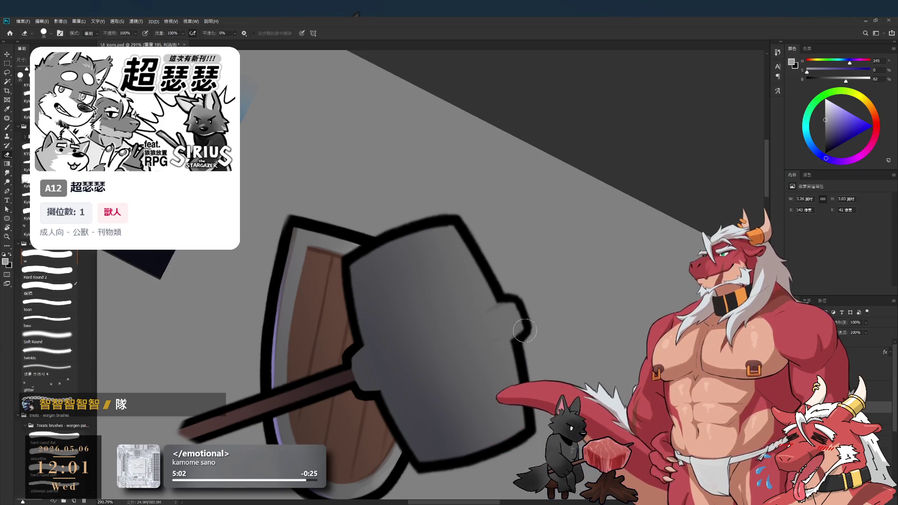
pyautogui.hotkey('ctrl', 'z')
pyautogui.press('b')
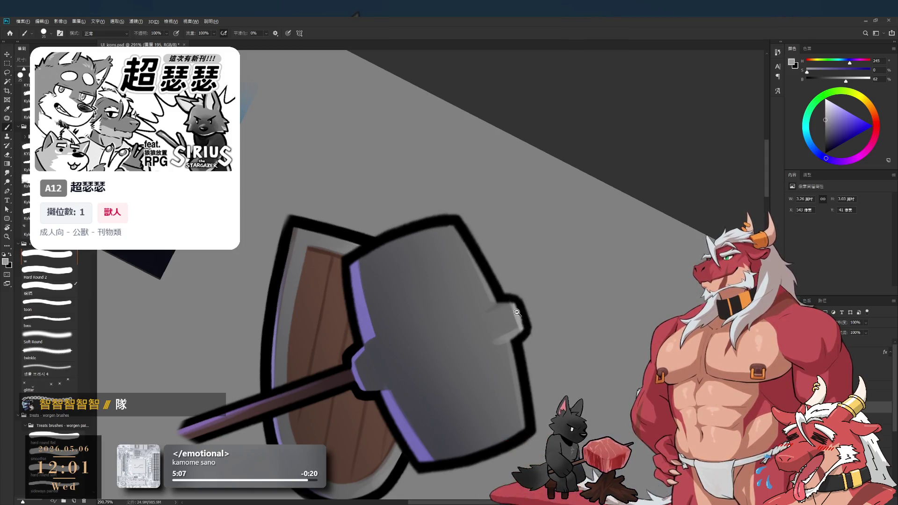
pyautogui.moveTo(522, 318); pyautogui.dragTo(450, 196)
pyautogui.moveTo(536, 334)
pyautogui.mouseDown()
pyautogui.moveTo(565, 332)
pyautogui.moveTo(647, 259)
pyautogui.moveTo(658, 260)
pyautogui.mouseUp()
pyautogui.press('r')
pyautogui.press('Escape')
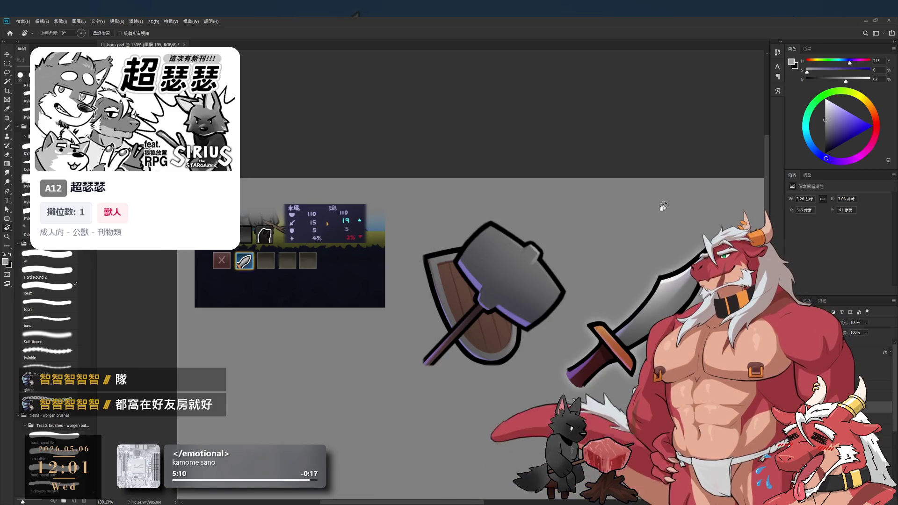
# Return to the working layer, darken the paint colour and zoom out to the whole document
pyautogui.press('b')
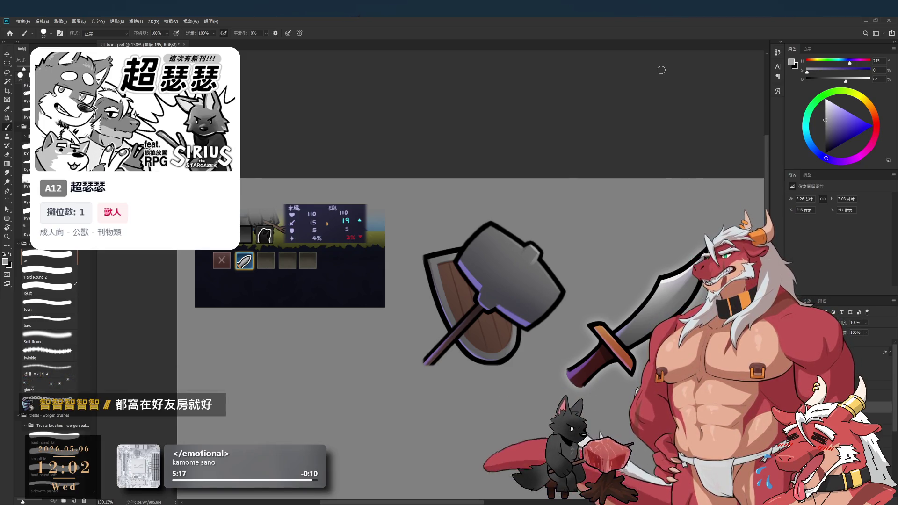
pyautogui.moveTo(542, 296); pyautogui.dragTo(584, 317)
pyautogui.scroll(2, 616, 329)
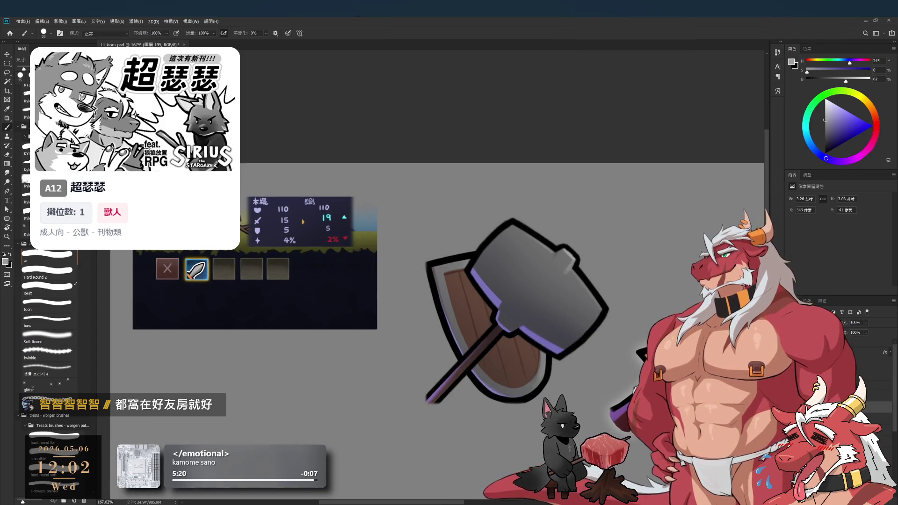
pyautogui.click(837, 417)
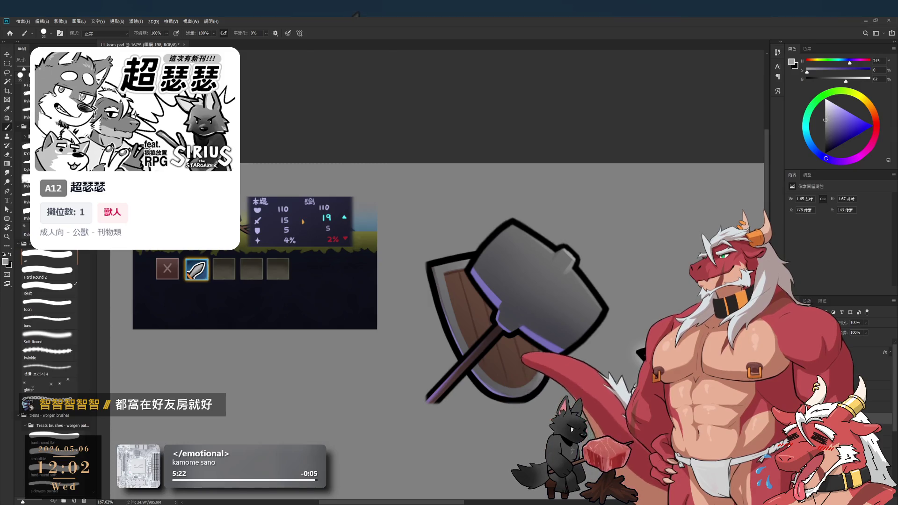
pyautogui.hotkey('alt', ']')
pyautogui.moveTo(823, 134); pyautogui.dragTo(822, 135)
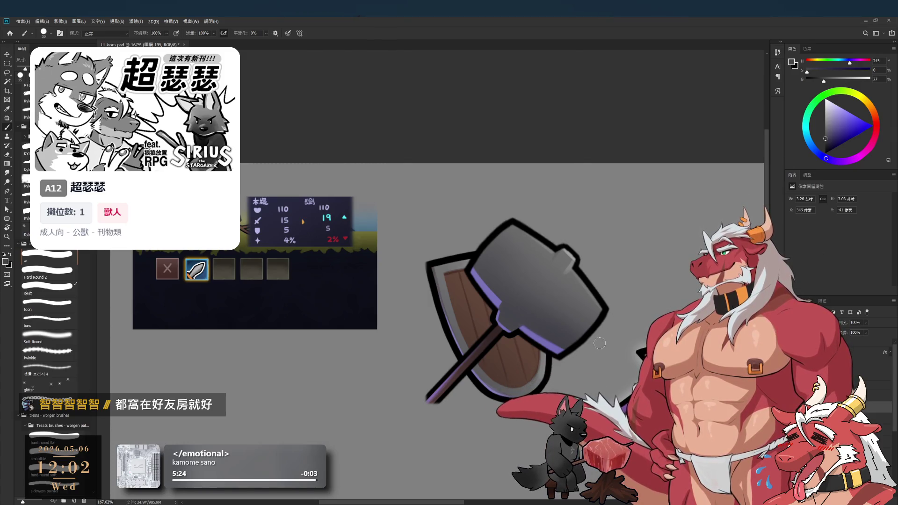
pyautogui.moveTo(611, 314)
pyautogui.mouseDown()
pyautogui.moveTo(550, 255)
pyautogui.moveTo(567, 261)
pyautogui.mouseUp()
# Switch to the Soft Round brush at size 100 and reset the rotated view upright
pyautogui.press('r')
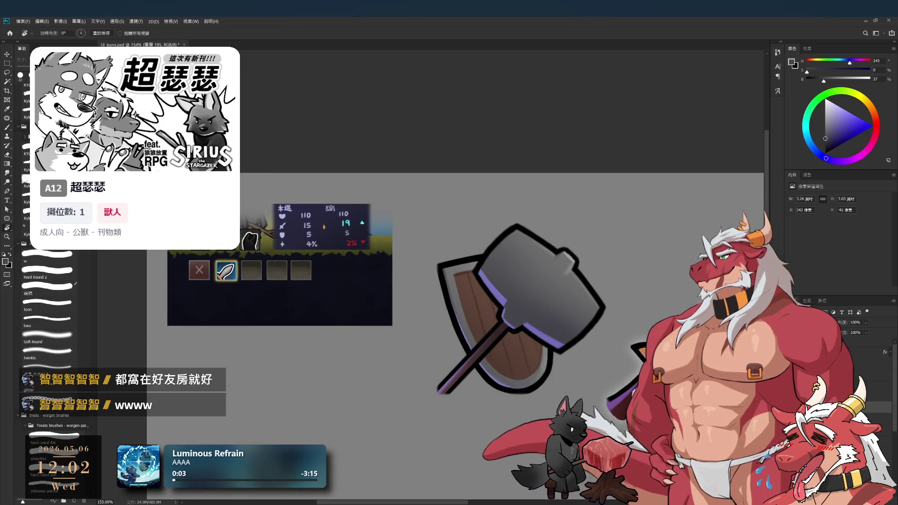
pyautogui.moveTo(567, 262); pyautogui.dragTo(567, 286)
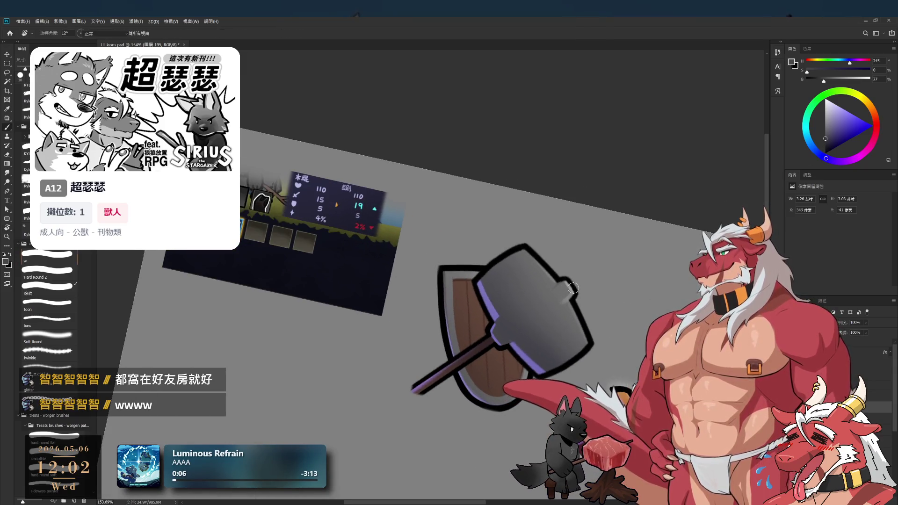
pyautogui.click(52, 340)
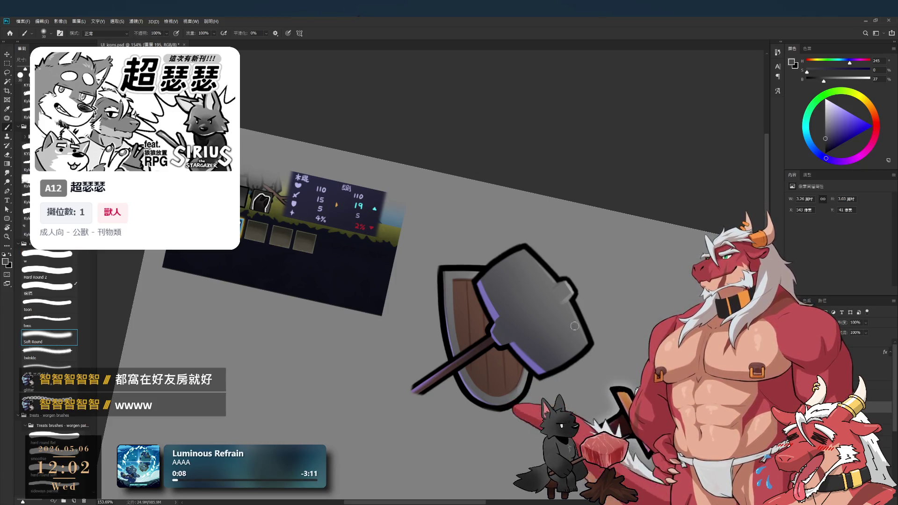
pyautogui.press(']')
pyautogui.press(']')
pyautogui.press(']')
pyautogui.press(']')
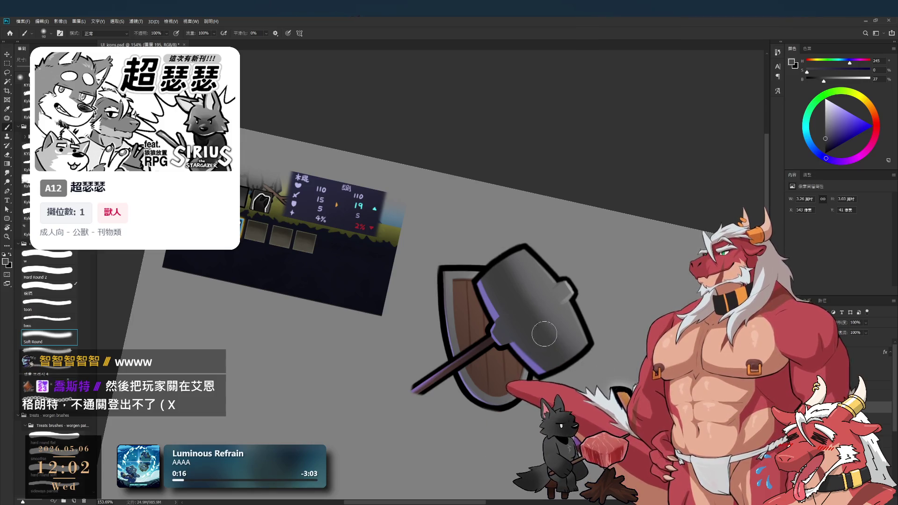
pyautogui.press(']')
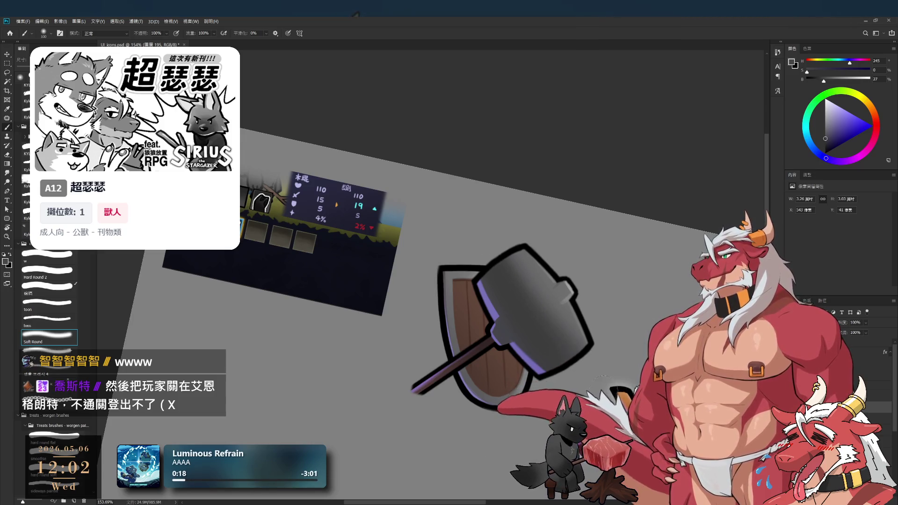
pyautogui.press('r')
pyautogui.press('Escape')
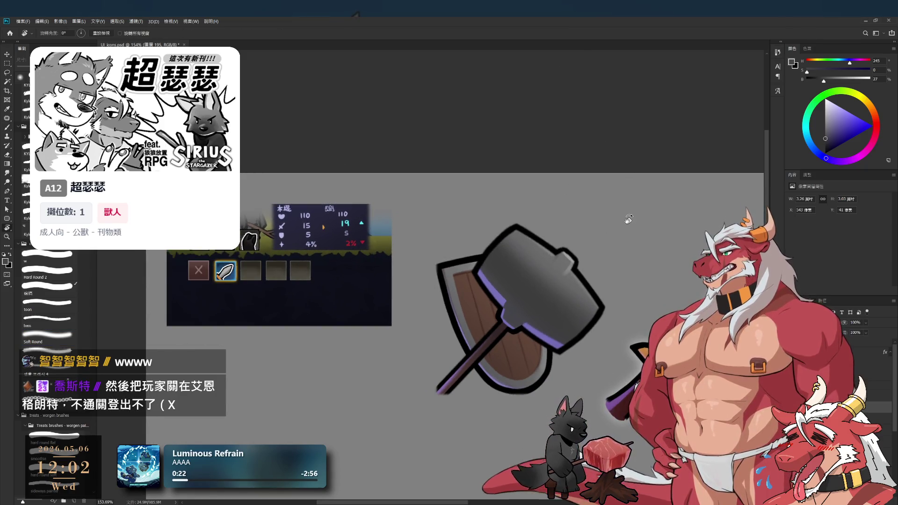
pyautogui.scroll(2, 636, 240)
pyautogui.scroll(-5, 570, 220)
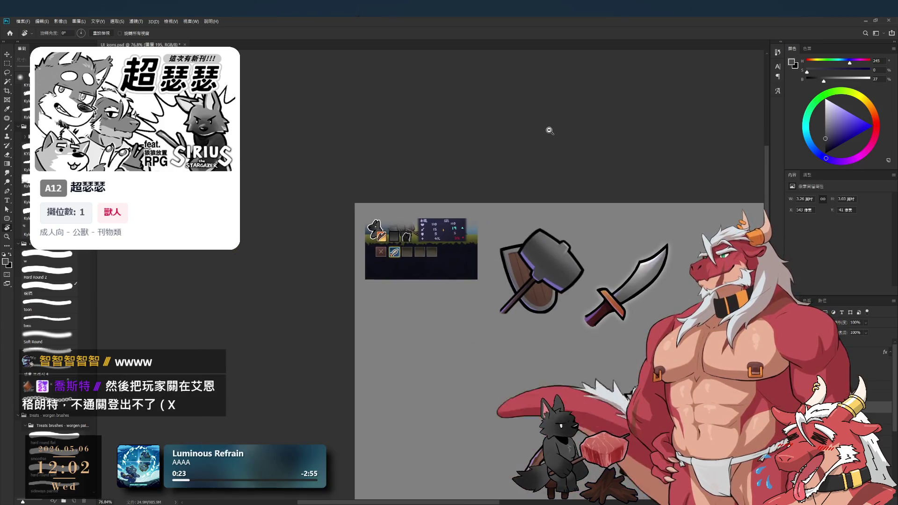
pyautogui.scroll(5, 587, 247)
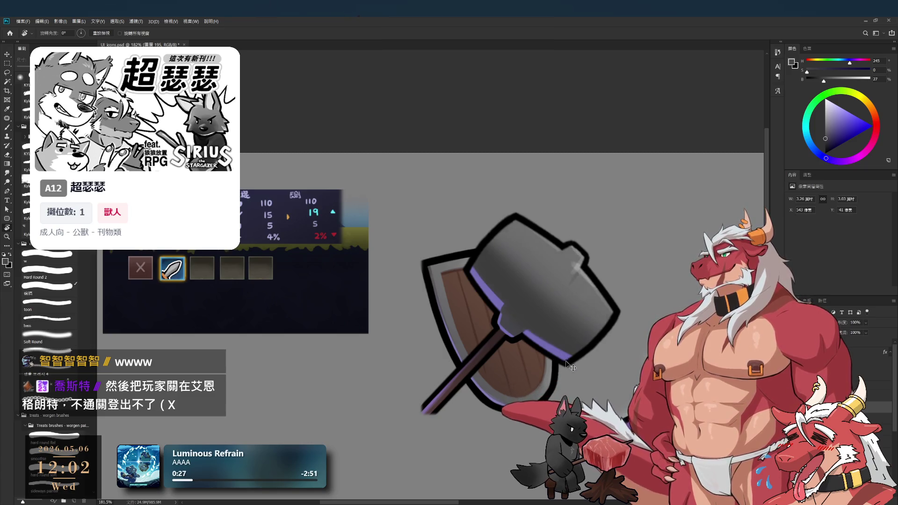
# On layer 圖層 198, soften the rim light with a soft round eraser, then reset the view upright
pyautogui.click(884, 417)
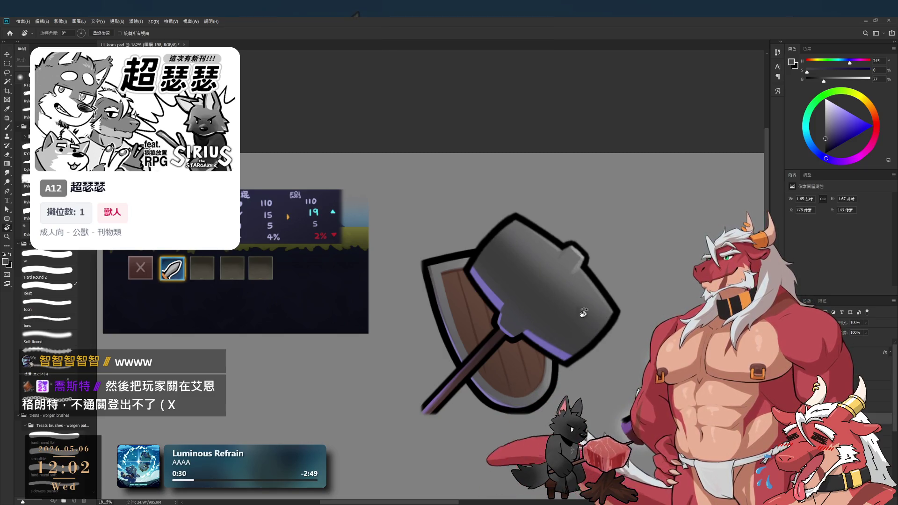
pyautogui.moveTo(579, 317); pyautogui.dragTo(500, 348)
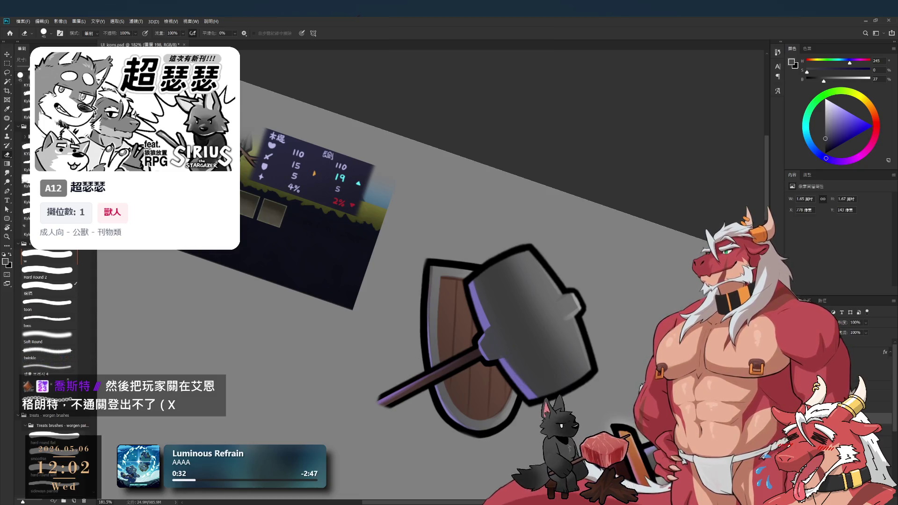
pyautogui.click(55, 344)
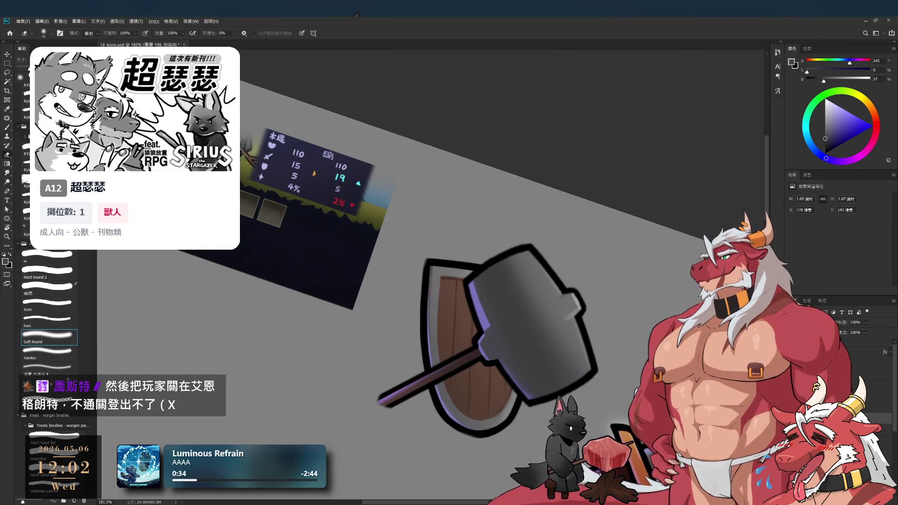
pyautogui.press(']')
pyautogui.press(']')
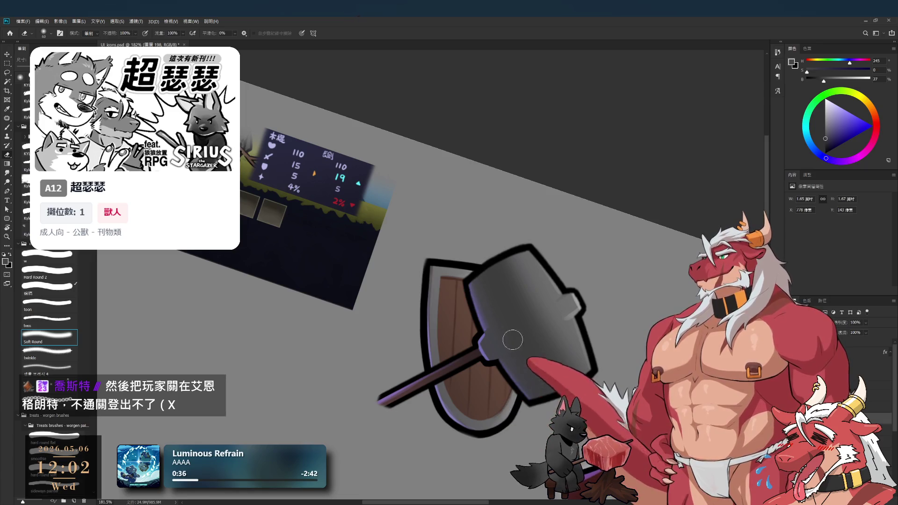
pyautogui.press('[')
pyautogui.press('[')
pyautogui.scroll(3, 491, 360)
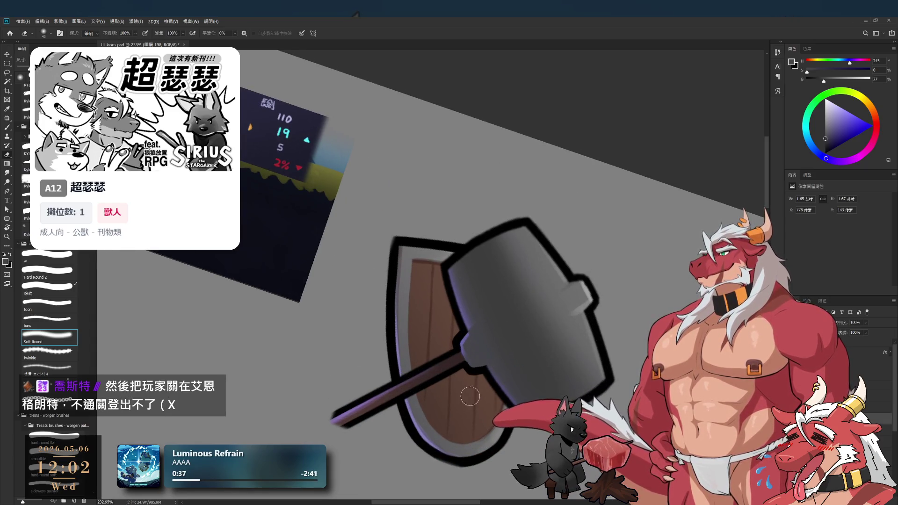
pyautogui.scroll(-5, 470, 396)
pyautogui.press('r')
pyautogui.press('Escape')
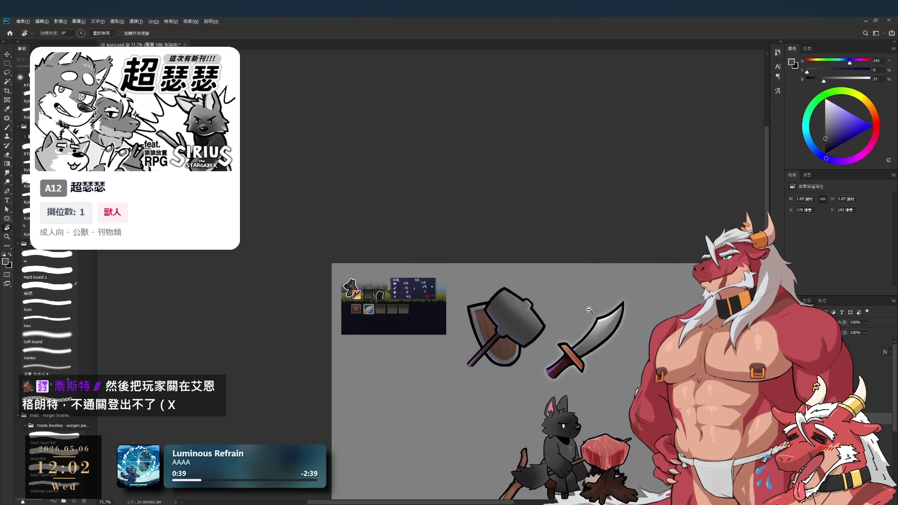
# Select the hammer head layer 圖層 195 and erase with a greatly enlarged soft eraser
pyautogui.scroll(-1, 591, 309)
pyautogui.scroll(2, 599, 310)
pyautogui.scroll(1, 607, 310)
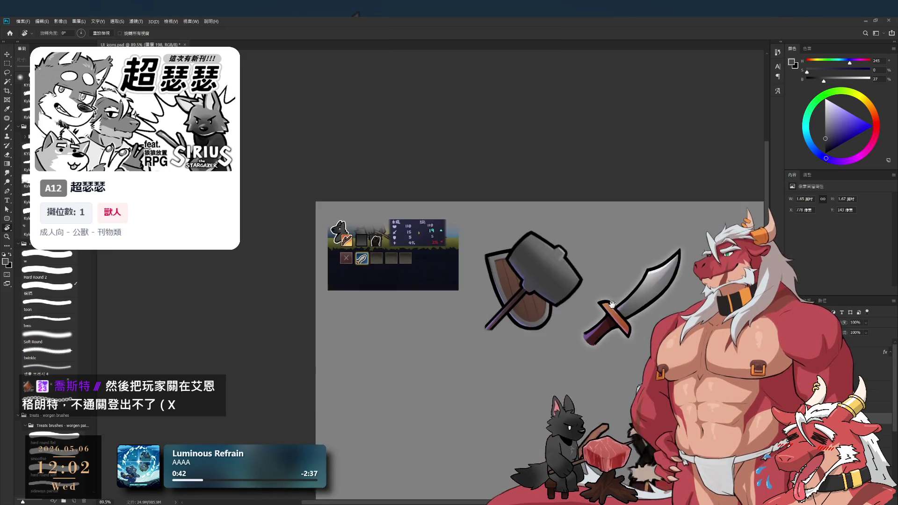
pyautogui.scroll(3, 598, 281)
pyautogui.scroll(-1, 590, 243)
pyautogui.scroll(3, 591, 244)
pyautogui.scroll(-1, 611, 255)
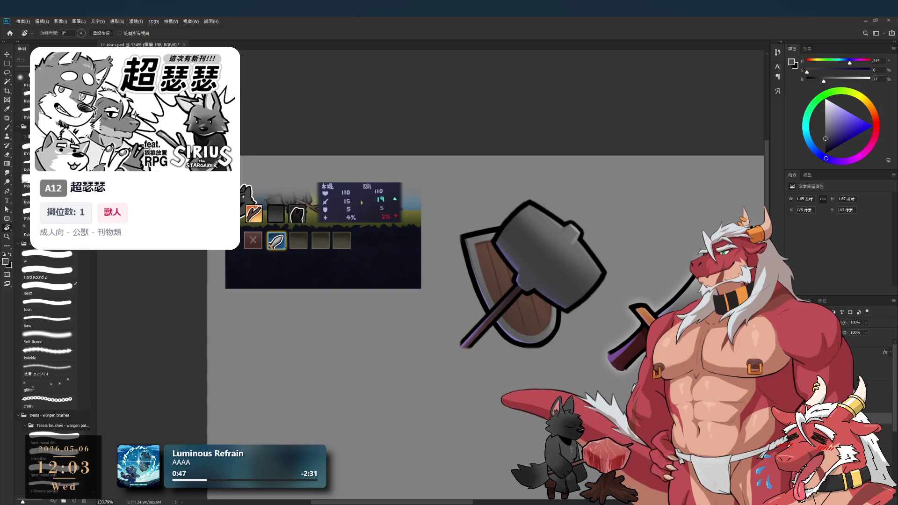
pyautogui.click(884, 407)
pyautogui.press('e')
pyautogui.press(']')
pyautogui.press(']')
pyautogui.press(']')
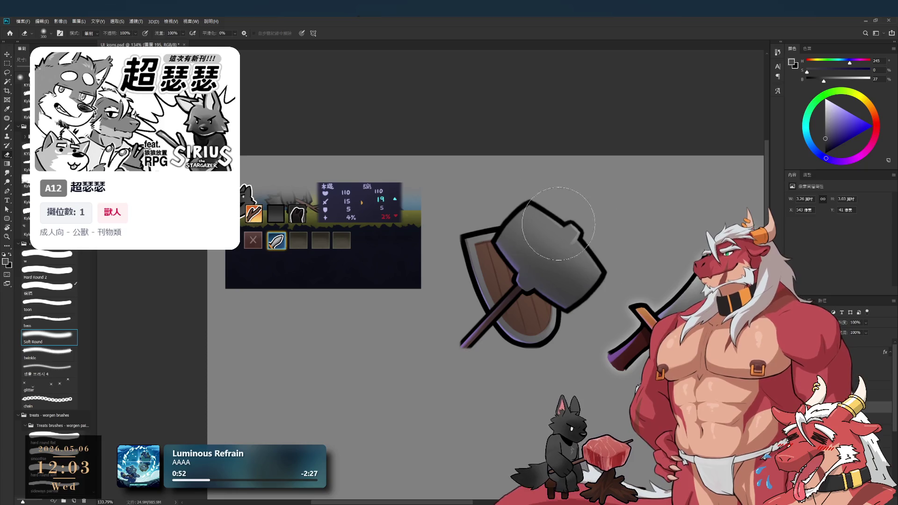
# Eyedrop the mid grey from the canvas and switch to a small Hard Round brush
pyautogui.press('b')
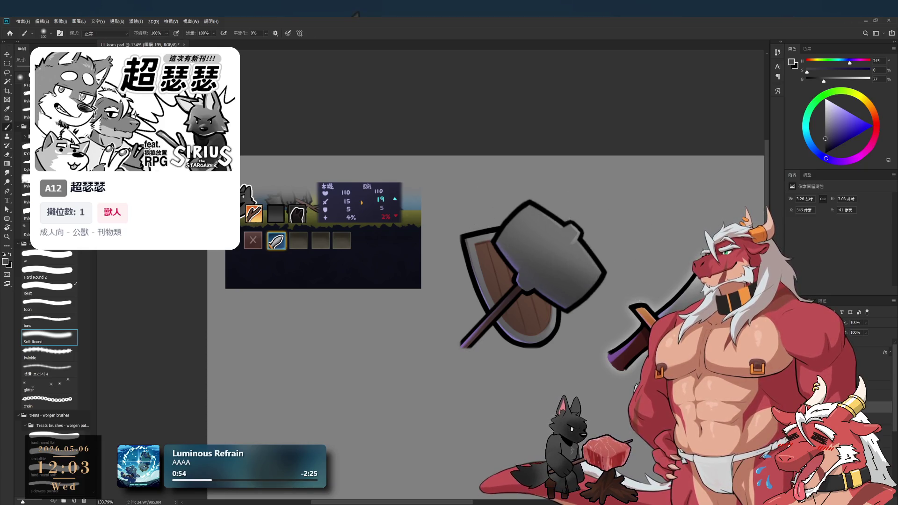
pyautogui.scroll(-4, 686, 249)
pyautogui.scroll(5, 582, 250)
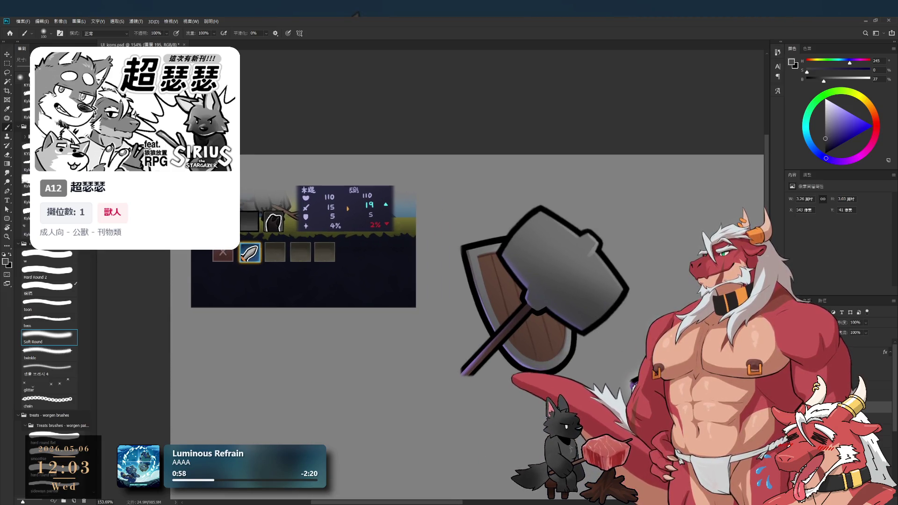
pyautogui.keyDown('alt'); pyautogui.click(739, 167); pyautogui.keyUp('alt')
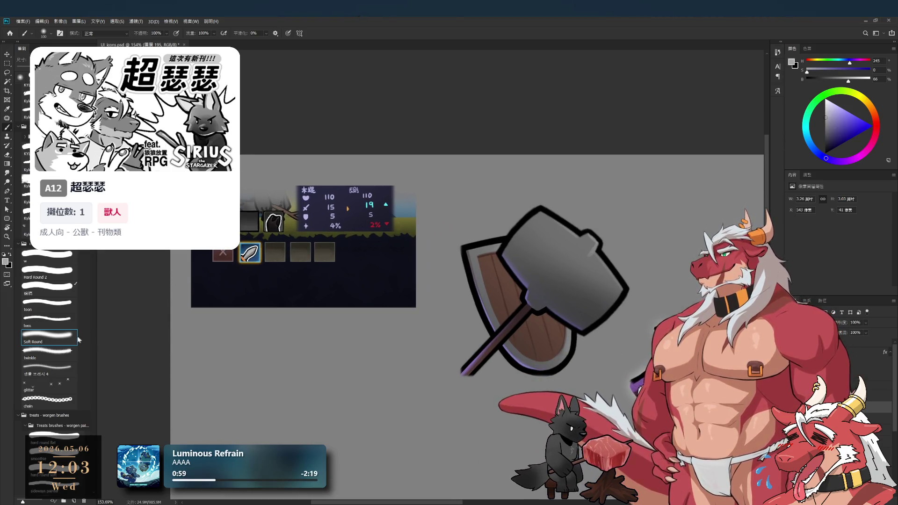
pyautogui.click(50, 262)
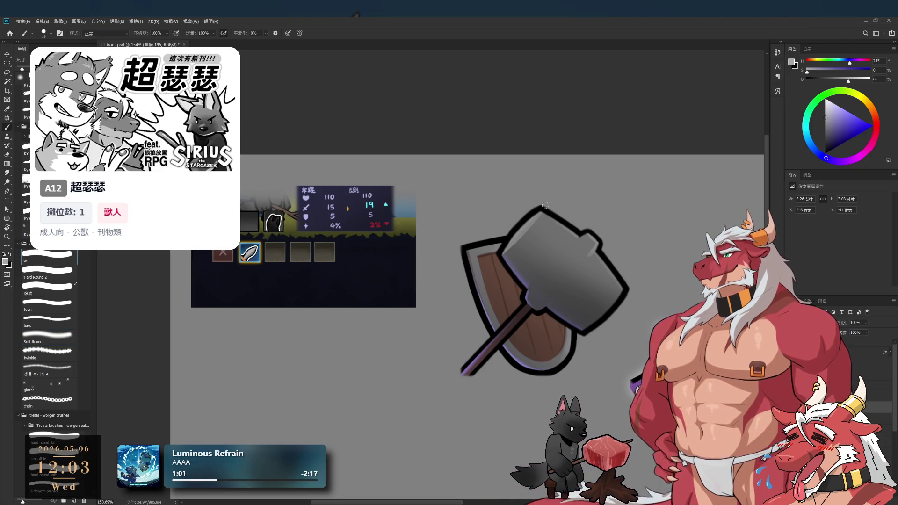
pyautogui.click(55, 276)
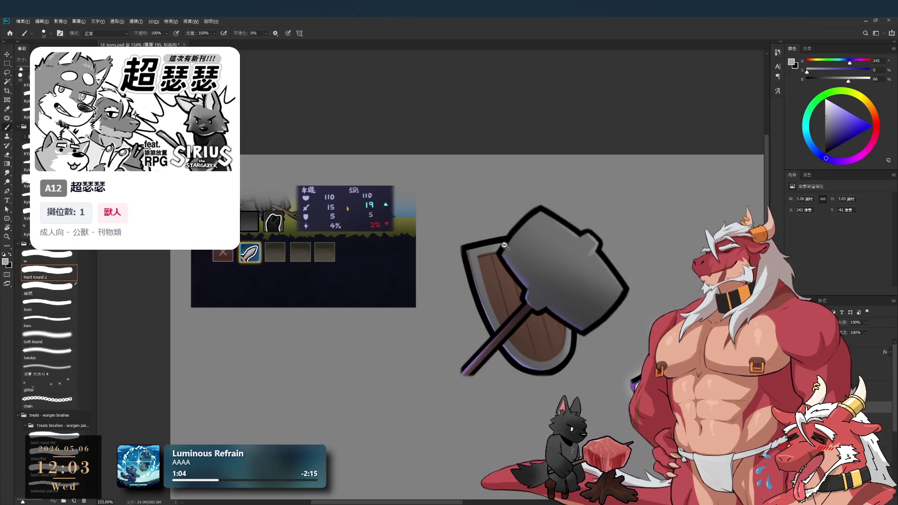
pyautogui.scroll(2, 506, 244)
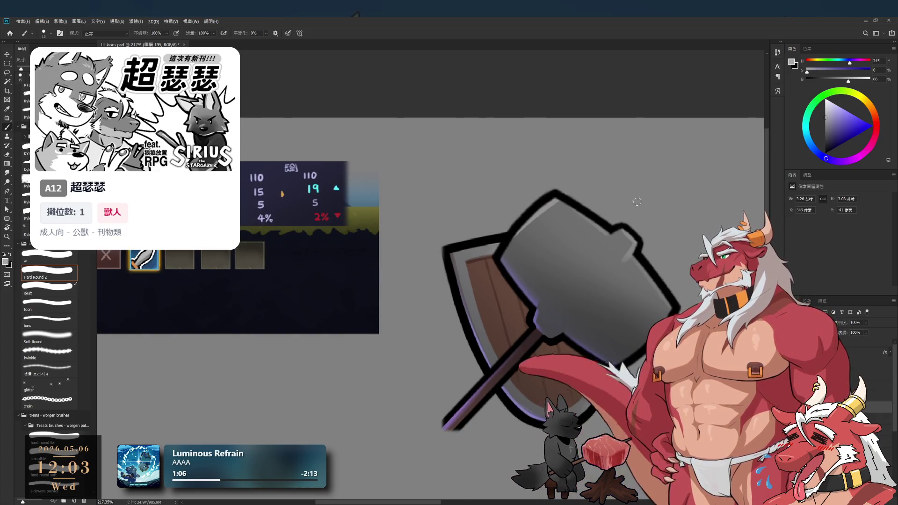
# Tilt the view around the hammer head while painting thin highlights, then set it back upright
pyautogui.moveTo(630, 201); pyautogui.dragTo(568, 280)
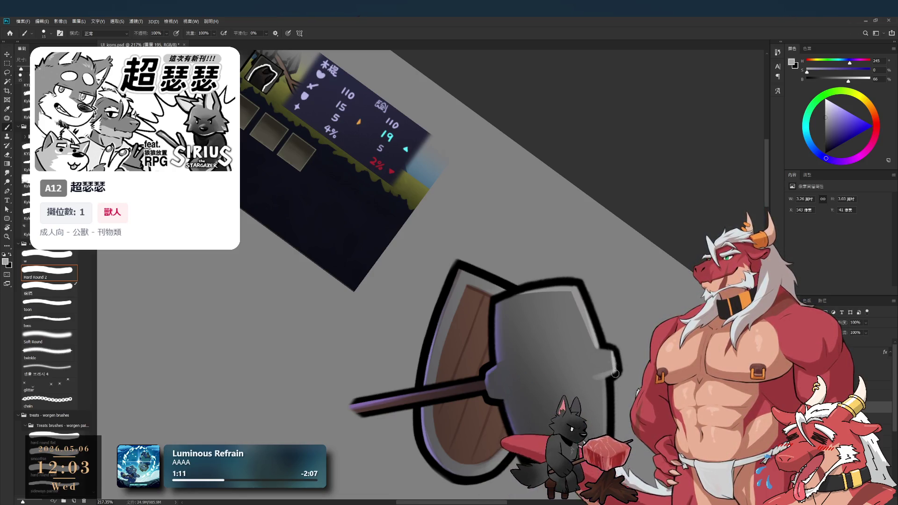
pyautogui.scroll(-5, 520, 226)
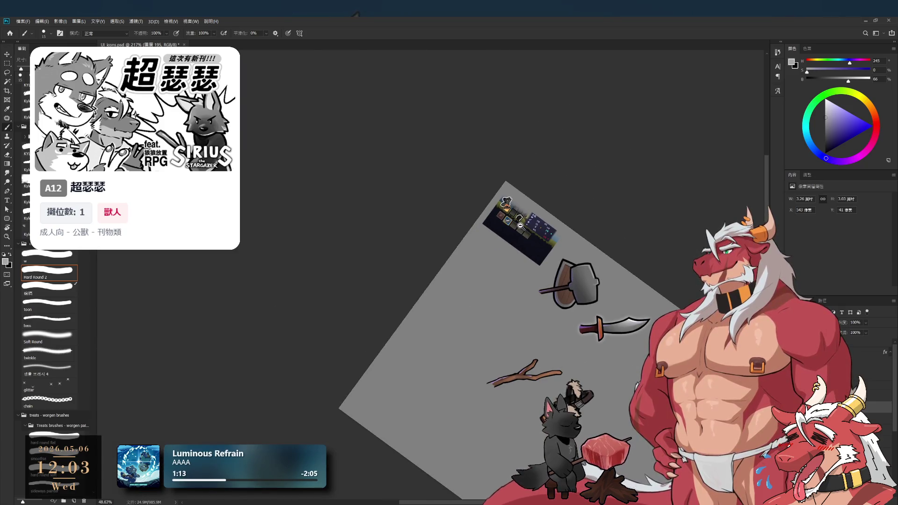
pyautogui.scroll(5, 575, 280)
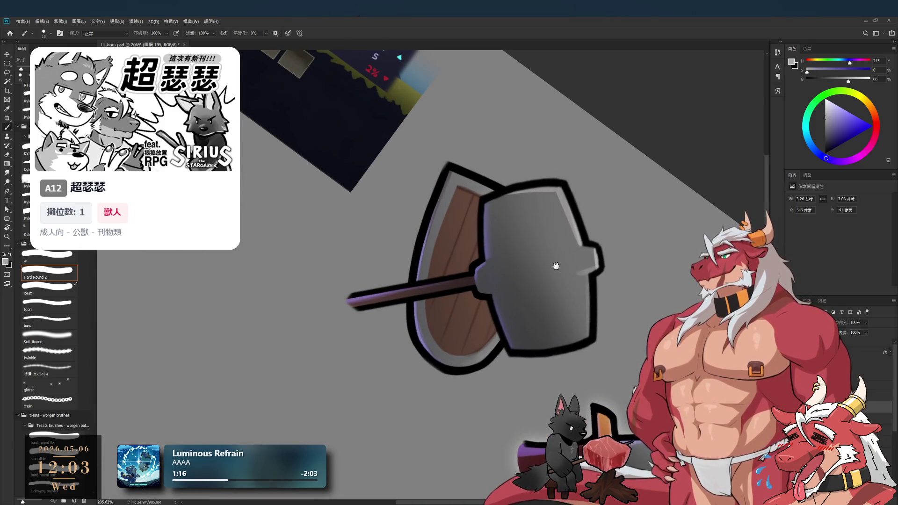
pyautogui.press('r')
pyautogui.moveTo(559, 271); pyautogui.dragTo(617, 195)
pyautogui.scroll(-3, 565, 212)
pyautogui.moveTo(565, 213)
pyautogui.mouseDown()
pyautogui.moveTo(632, 226)
pyautogui.moveTo(636, 185)
pyautogui.mouseUp()
pyautogui.scroll(5, 608, 197)
# Tilt the view 15 degrees clockwise and shrink the soft eraser for fine hammer head edge edits
pyautogui.moveTo(627, 240)
pyautogui.mouseDown()
pyautogui.moveTo(550, 274)
pyautogui.moveTo(564, 329)
pyautogui.mouseUp()
pyautogui.press('b')
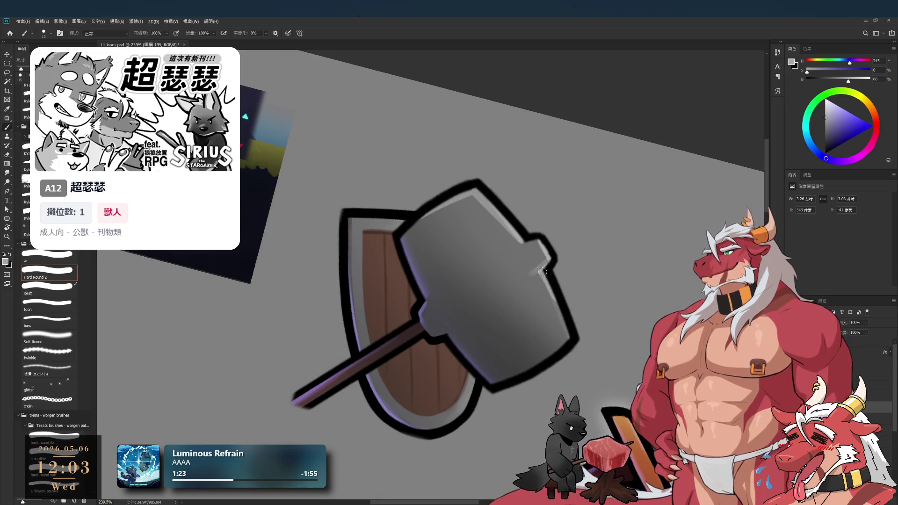
pyautogui.scroll(-5, 579, 362)
pyautogui.scroll(4, 492, 233)
pyautogui.press('e')
pyautogui.press('[')
pyautogui.press('[')
pyautogui.press('[')
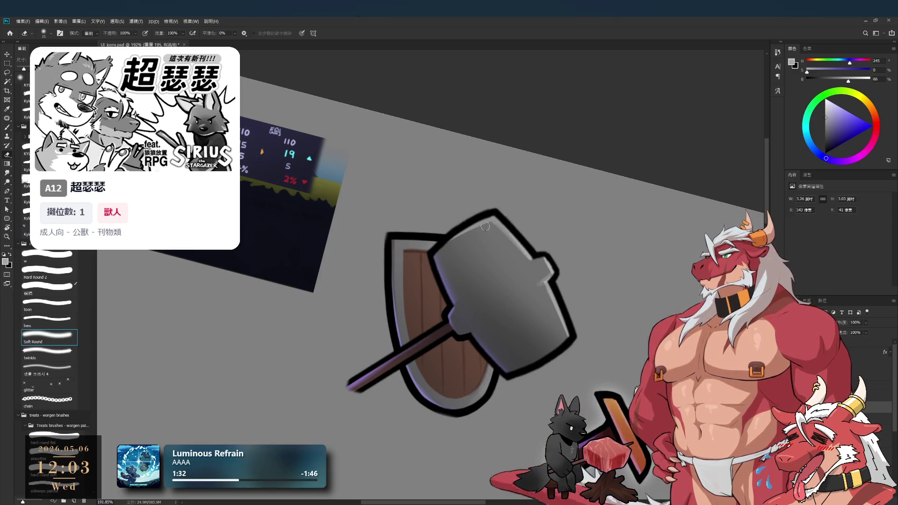
pyautogui.press('r')
pyautogui.press('Escape')
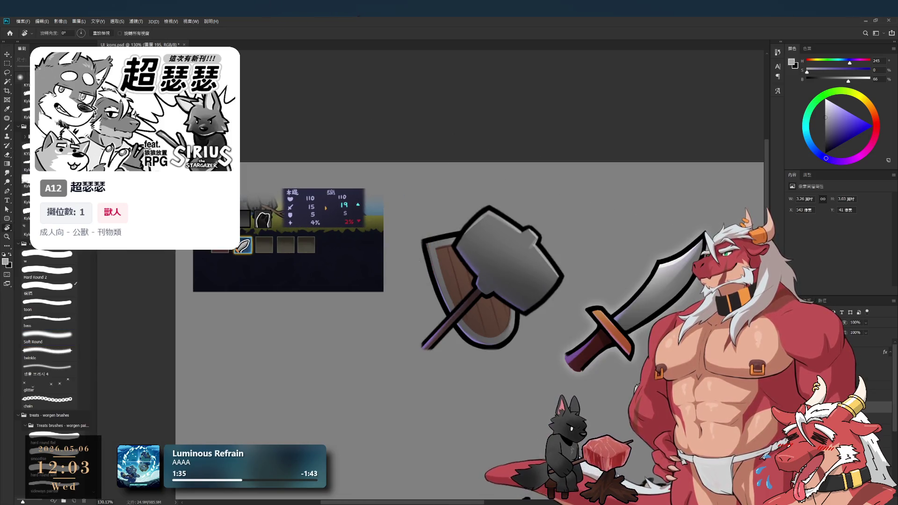
pyautogui.hotkey('alt', ']')
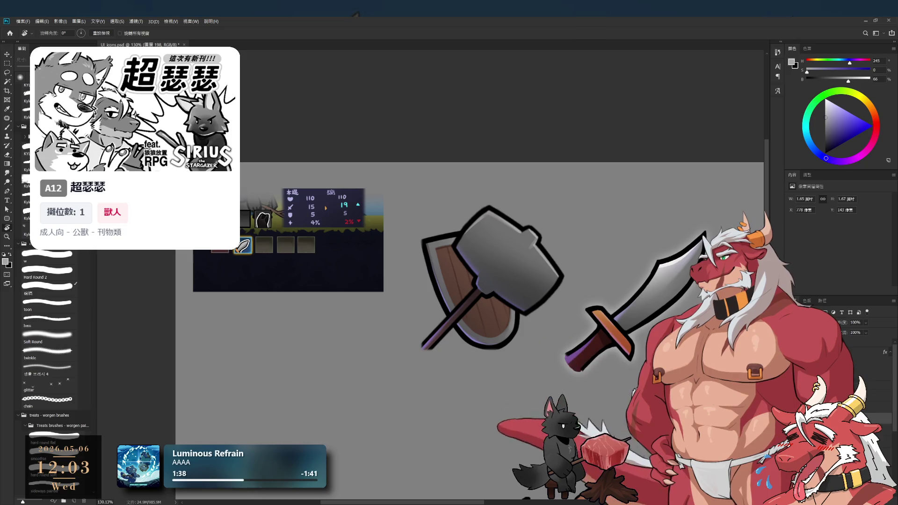
pyautogui.scroll(-2, 641, 346)
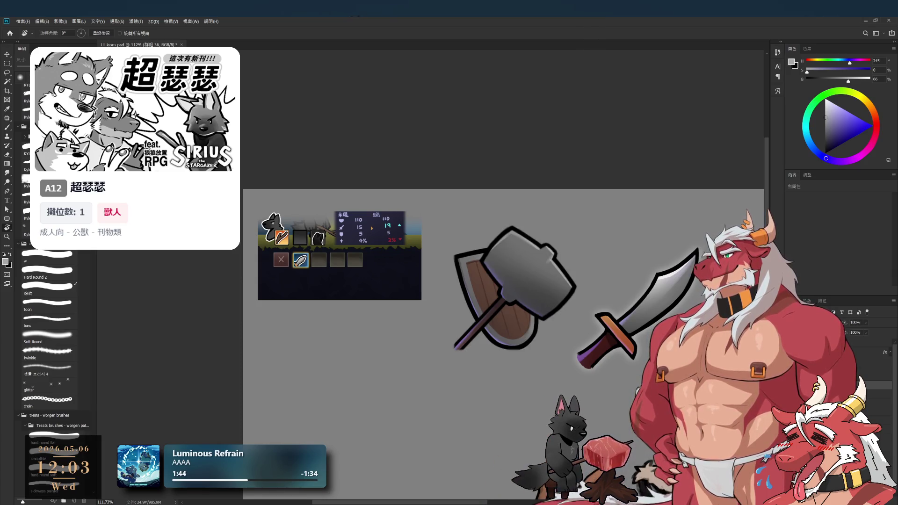
pyautogui.click(884, 394)
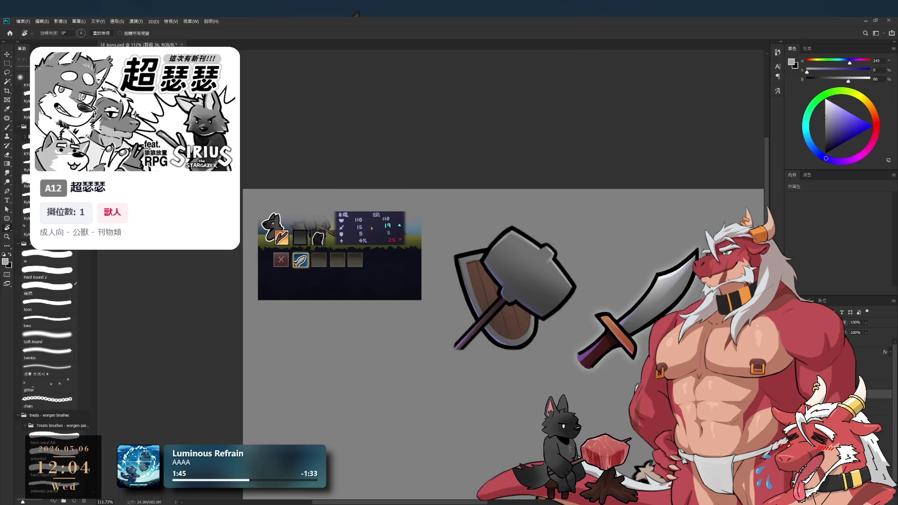
pyautogui.scroll(-1, 497, 322)
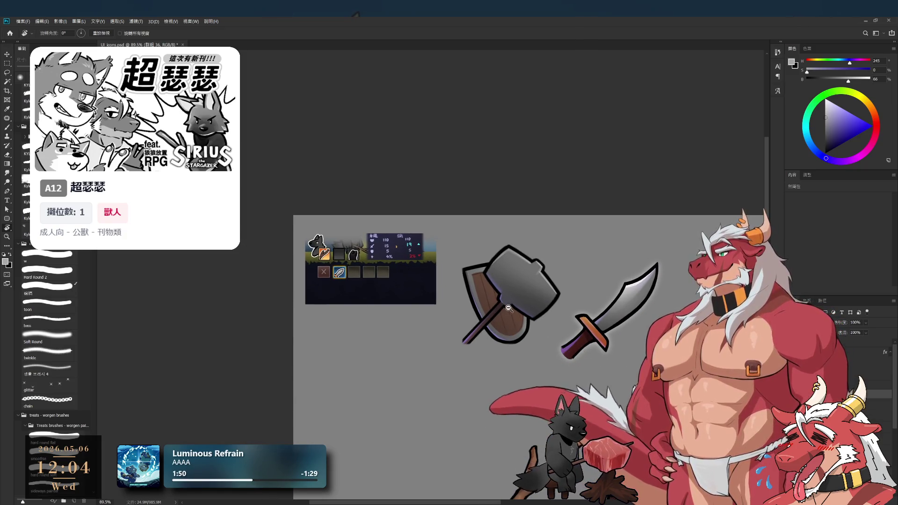
pyautogui.scroll(3, 506, 306)
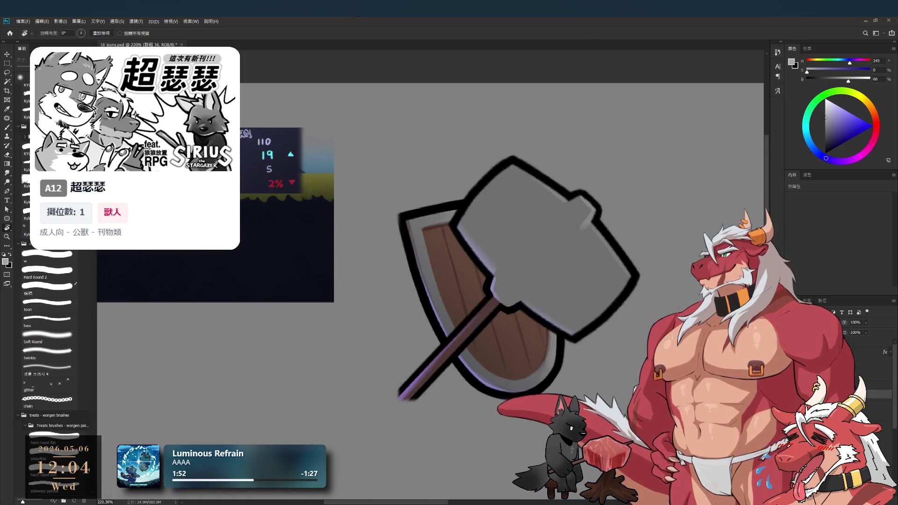
# Pick a progressively darker grey for shading and enlarge the brush
pyautogui.moveTo(561, 187); pyautogui.dragTo(580, 211)
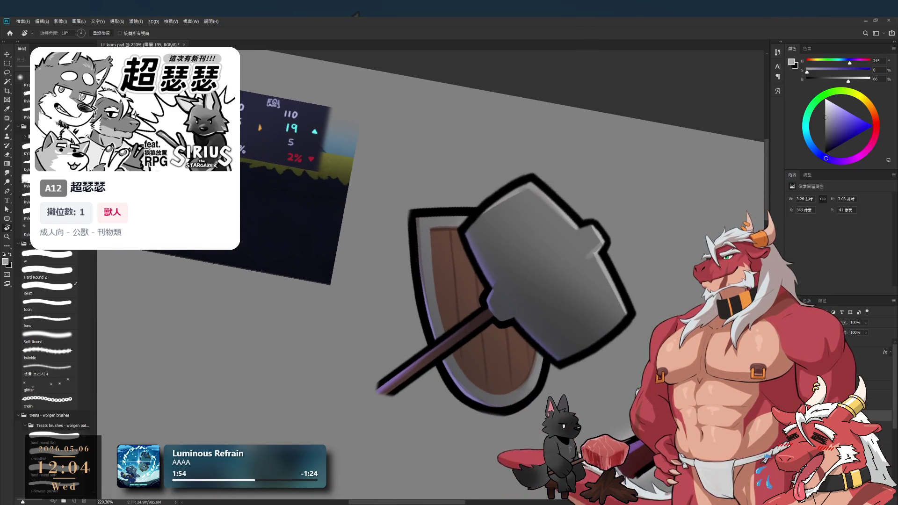
pyautogui.press('b')
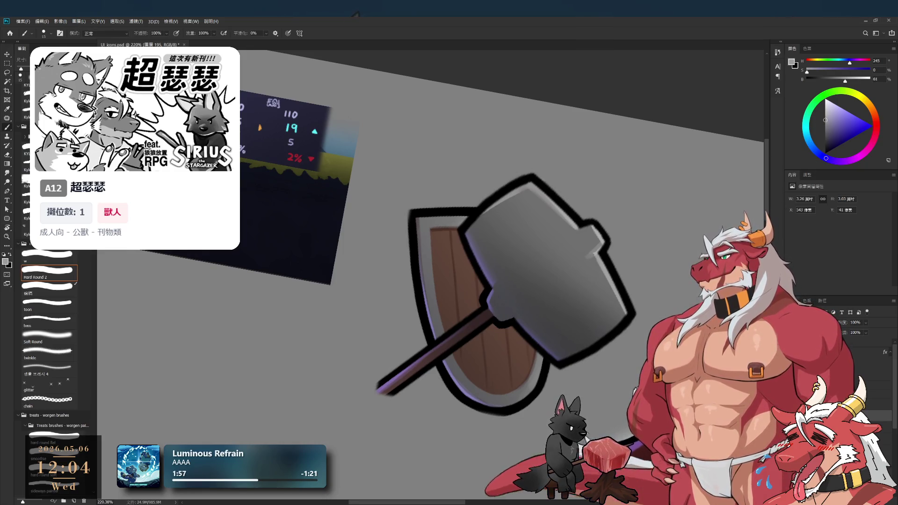
pyautogui.keyDown('alt'); pyautogui.click(488, 266); pyautogui.keyUp('alt')
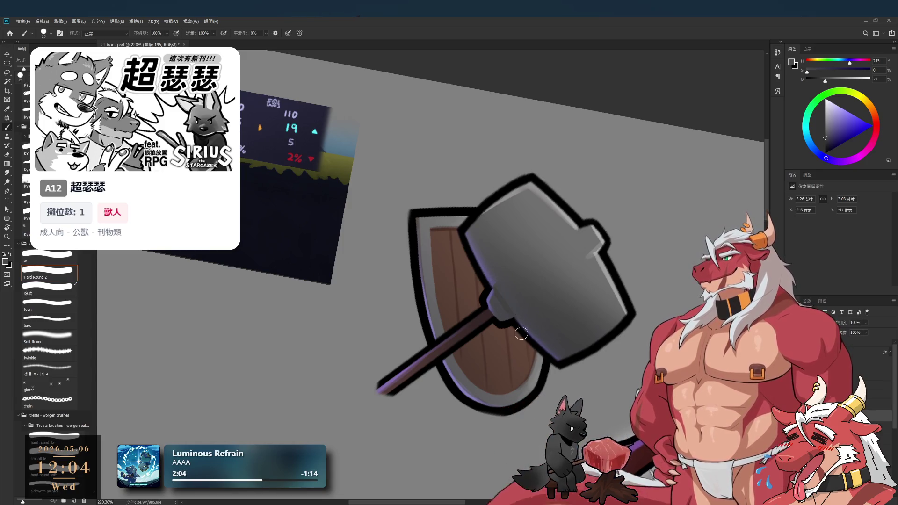
pyautogui.press(']')
pyautogui.press(']')
pyautogui.press(']')
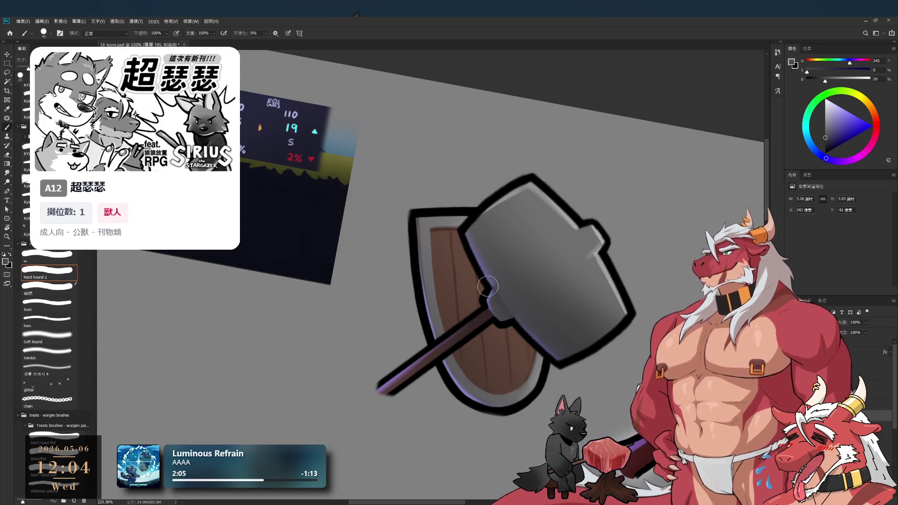
pyautogui.click(48, 275)
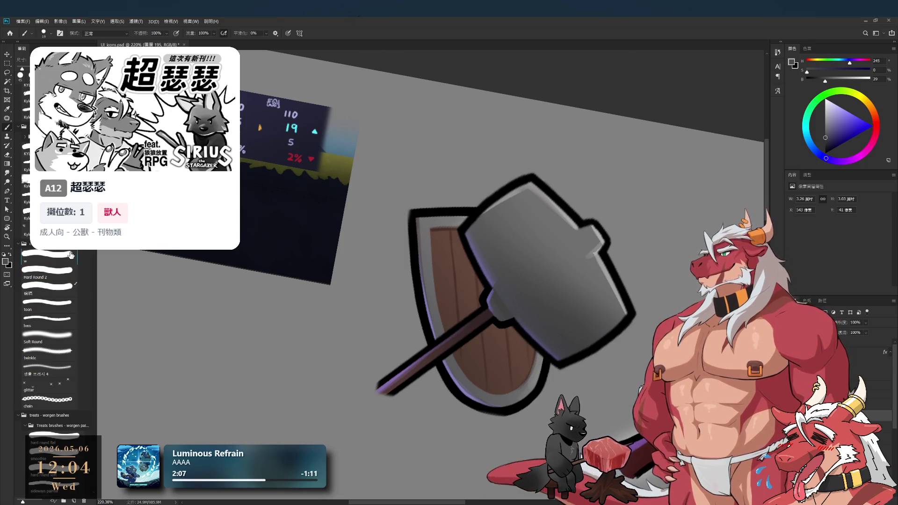
pyautogui.click(819, 148)
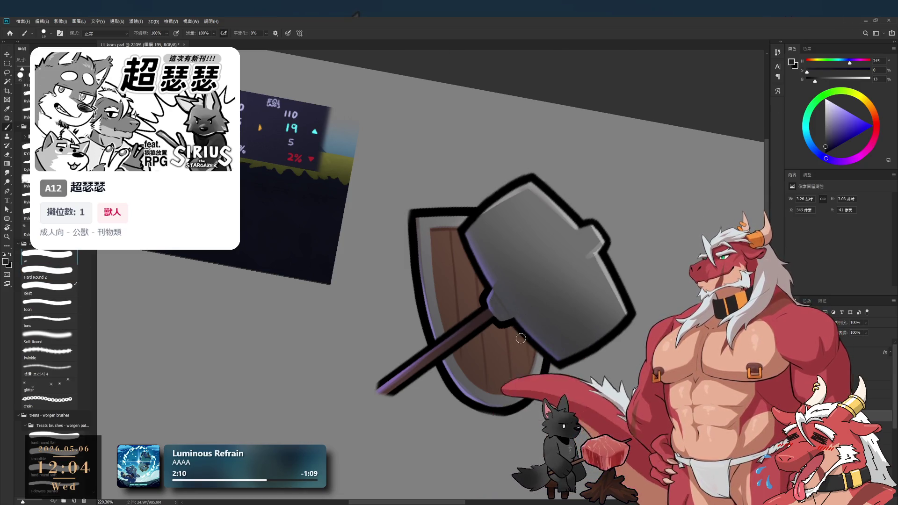
pyautogui.press(']')
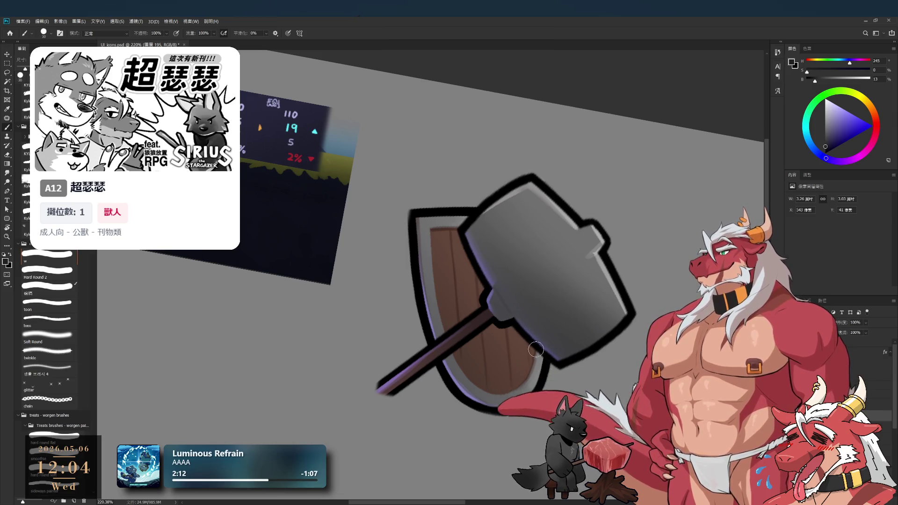
# Zoom in on the hammer's notch, paint shadow near the handle with a larger brush, then zoom out
pyautogui.press('z')
pyautogui.moveTo(486, 282)
pyautogui.mouseDown()
pyautogui.moveTo(524, 331)
pyautogui.moveTo(506, 310)
pyautogui.mouseUp()
pyautogui.press('b')
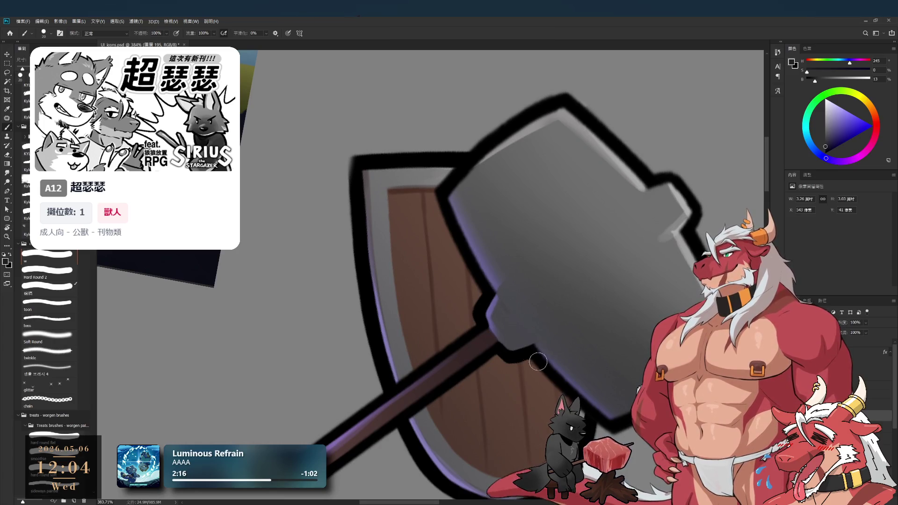
pyautogui.press(']')
pyautogui.press(']')
pyautogui.press(']')
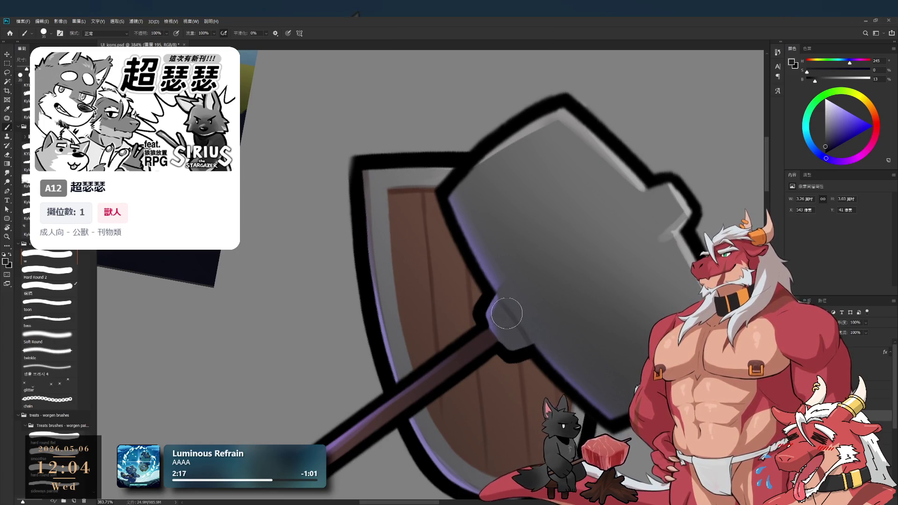
pyautogui.press(']')
pyautogui.press(']')
pyautogui.press(']')
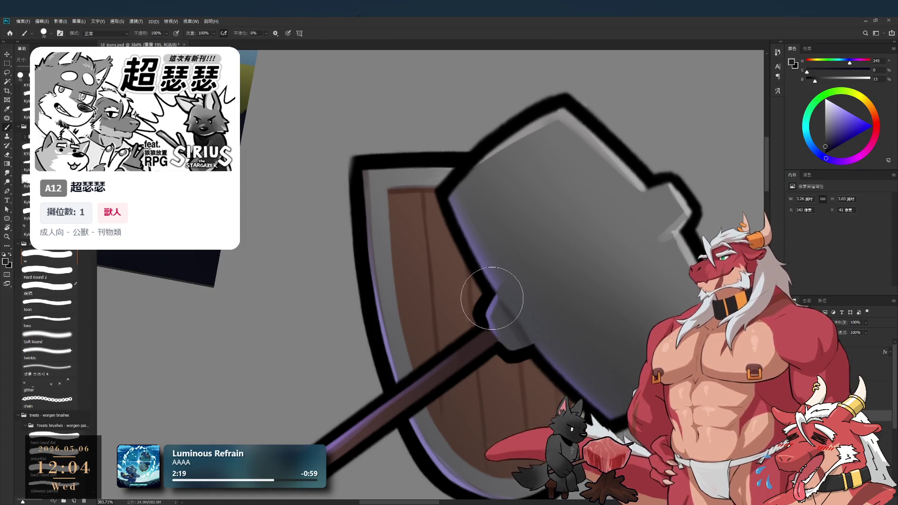
pyautogui.moveTo(516, 325)
pyautogui.mouseDown()
pyautogui.moveTo(472, 332)
pyautogui.moveTo(525, 332)
pyautogui.mouseUp()
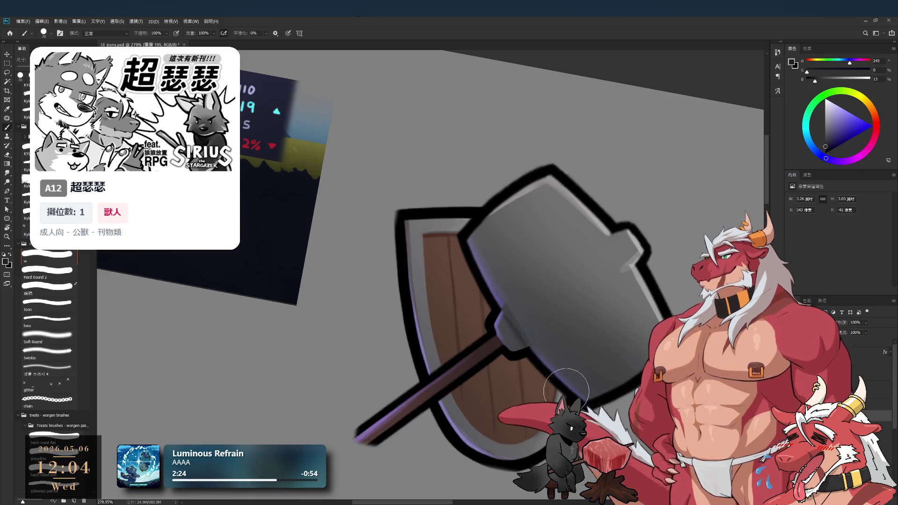
pyautogui.press('e')
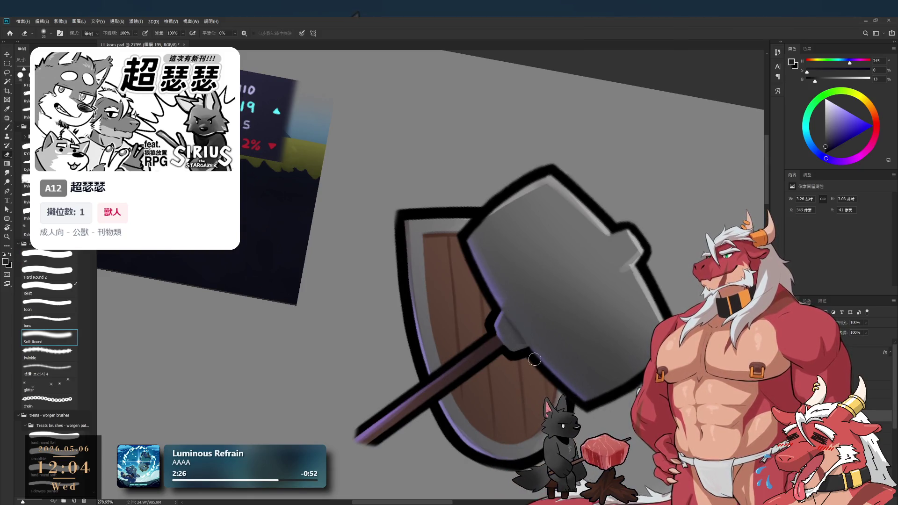
pyautogui.press('b')
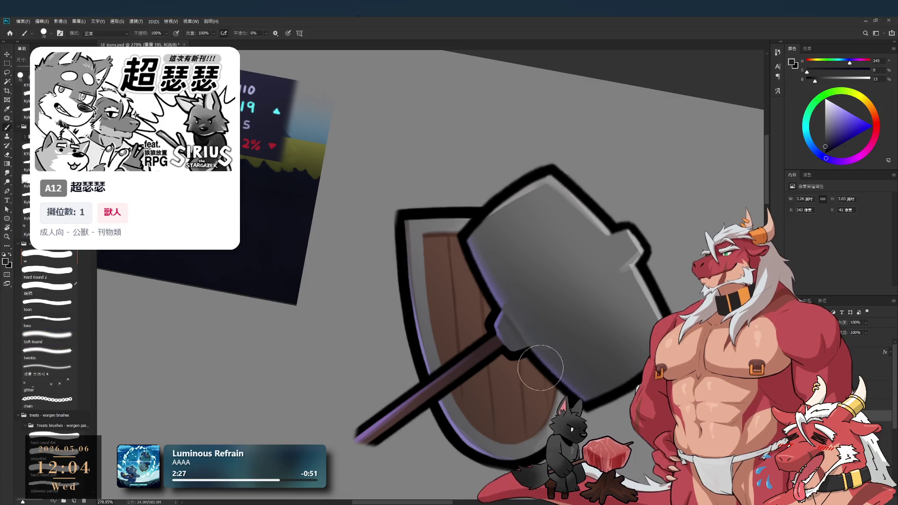
pyautogui.moveTo(504, 323)
pyautogui.mouseDown()
pyautogui.moveTo(454, 303)
pyautogui.moveTo(538, 323)
pyautogui.moveTo(589, 323)
pyautogui.moveTo(550, 323)
pyautogui.mouseUp()
# Reset the view rotation and add a new empty highlight layer in the hammer's group
pyautogui.press('r')
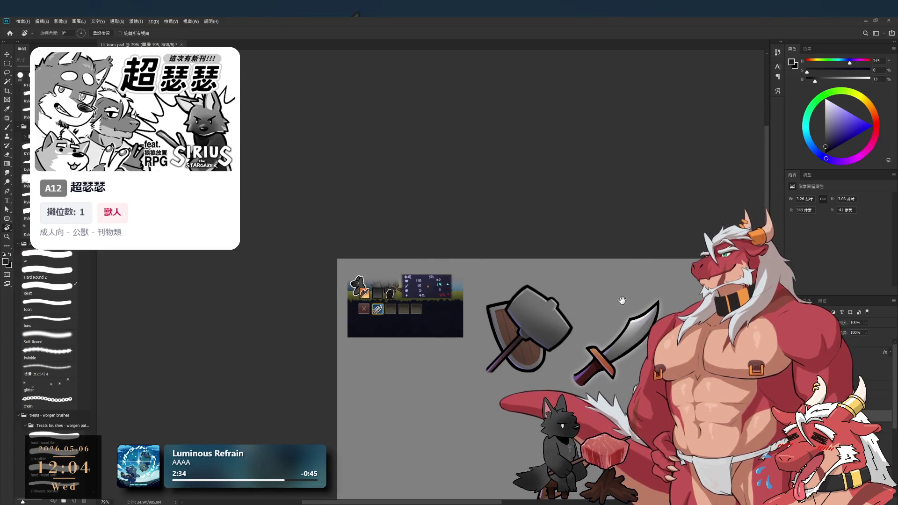
pyautogui.press('Escape')
pyautogui.scroll(-3, 543, 158)
pyautogui.scroll(5, 566, 210)
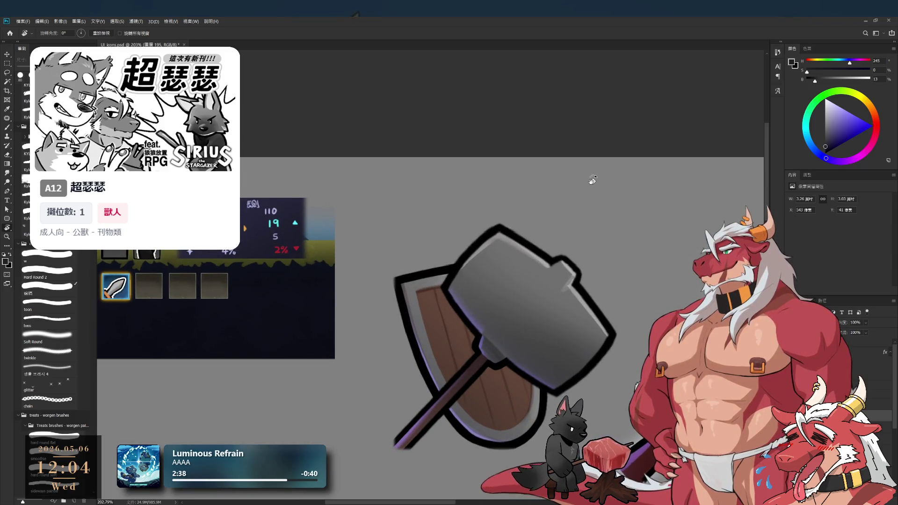
pyautogui.hotkey('ctrl', 'g')
pyautogui.hotkey('ctrl', 'shift', 'alt', 'n')
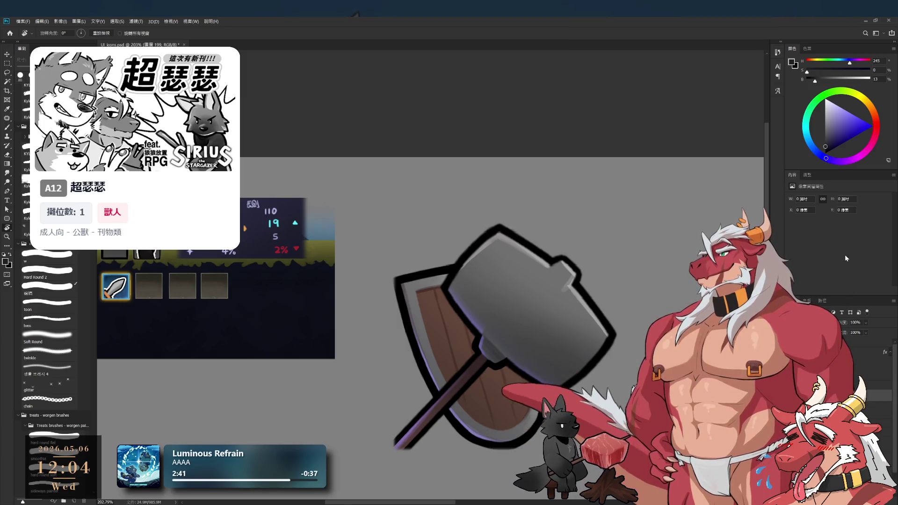
# Pick a light grey and paint the highlight with a large Soft Round brush
pyautogui.moveTo(839, 134); pyautogui.dragTo(820, 108)
pyautogui.click(55, 337)
pyautogui.press(']')
pyautogui.press(']')
pyautogui.press(']')
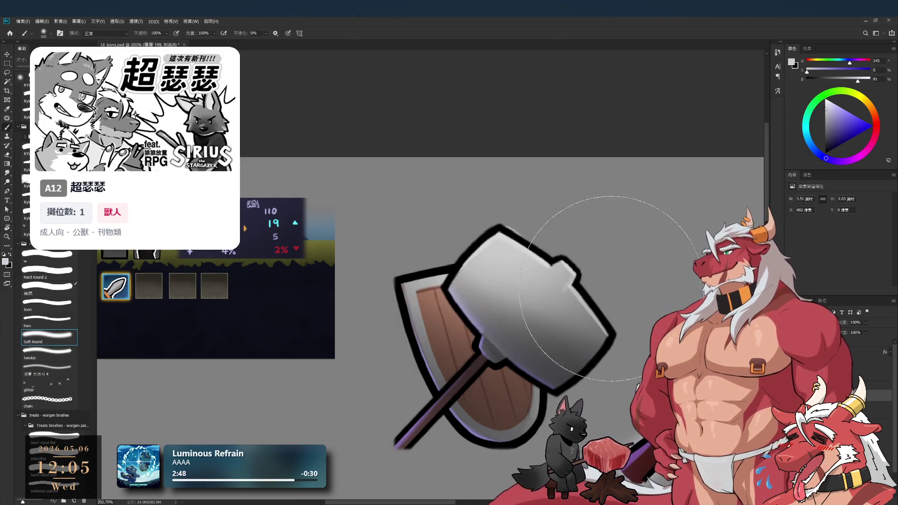
pyautogui.scroll(-3, 569, 239)
pyautogui.press('[')
pyautogui.press('[')
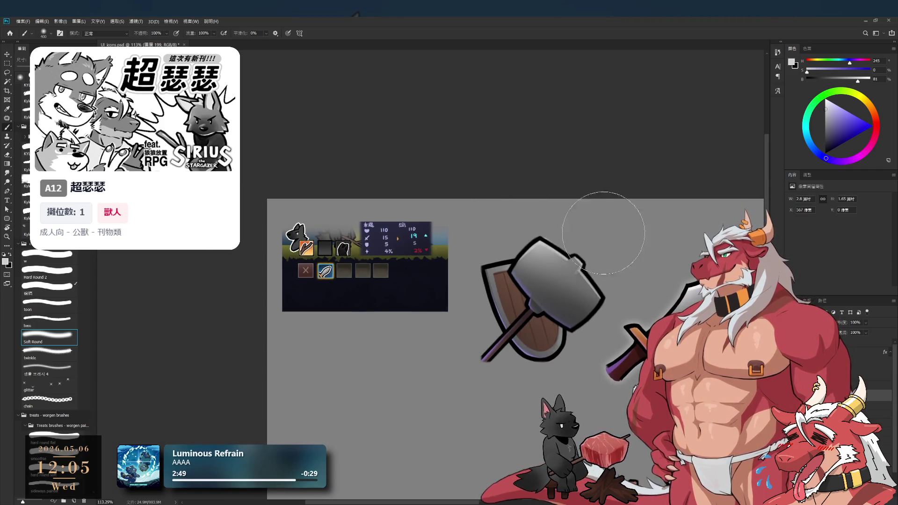
pyautogui.scroll(4, 519, 234)
pyautogui.press('[')
pyautogui.press('[')
pyautogui.press('[')
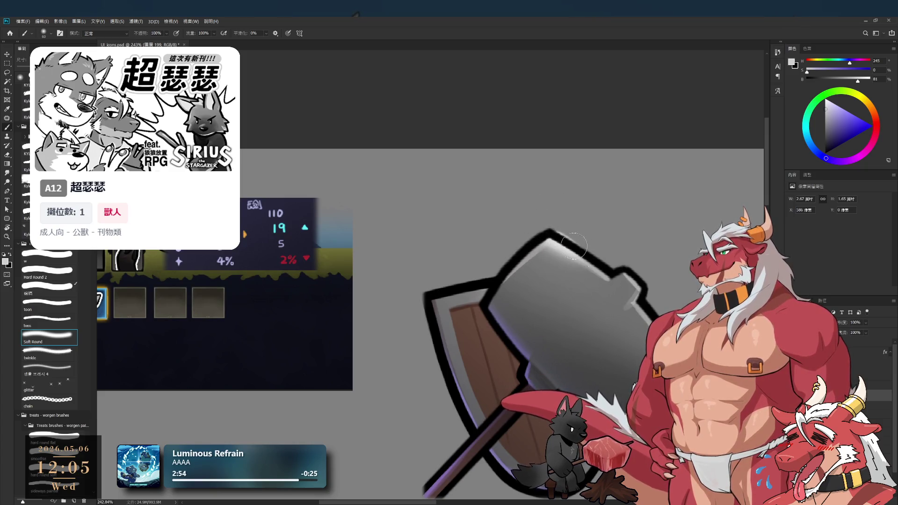
pyautogui.scroll(-4, 622, 290)
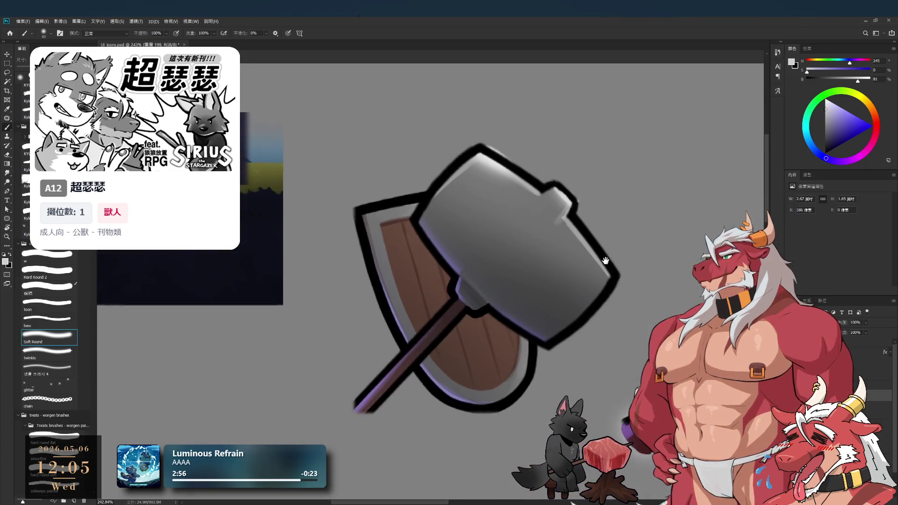
pyautogui.press(']')
pyautogui.press(']')
pyautogui.press(']')
pyautogui.press(']')
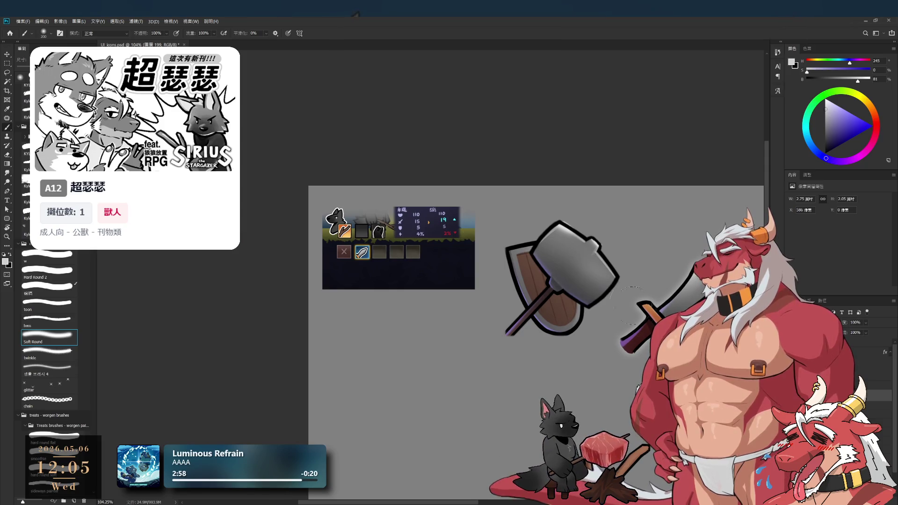
pyautogui.press('[')
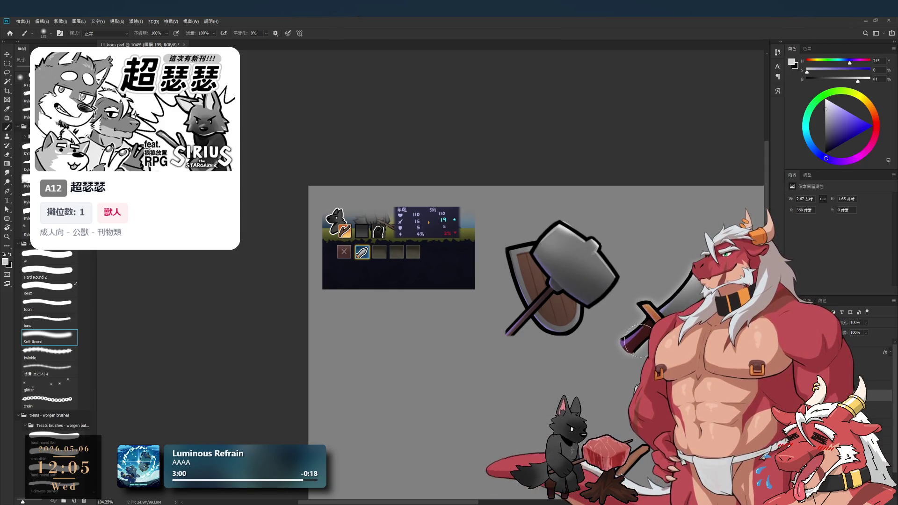
pyautogui.press(']')
pyautogui.press(']')
pyautogui.press(']')
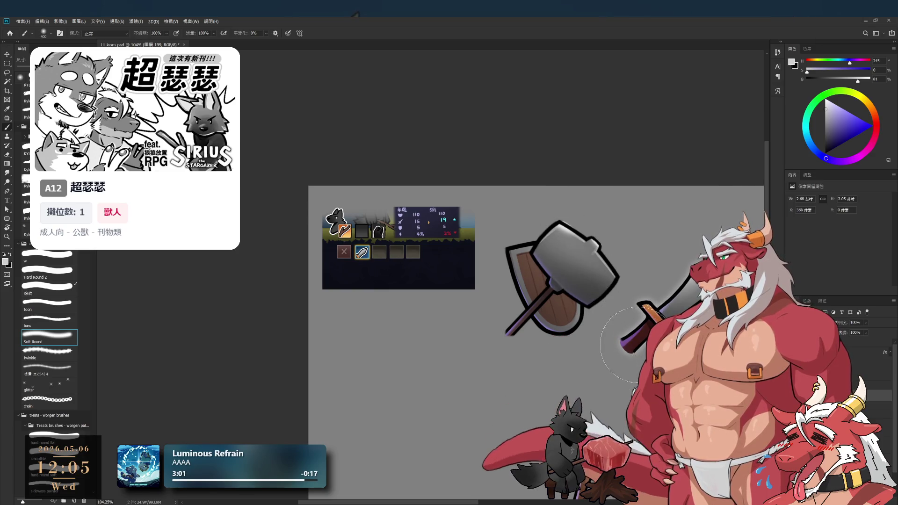
pyautogui.scroll(-5, 521, 311)
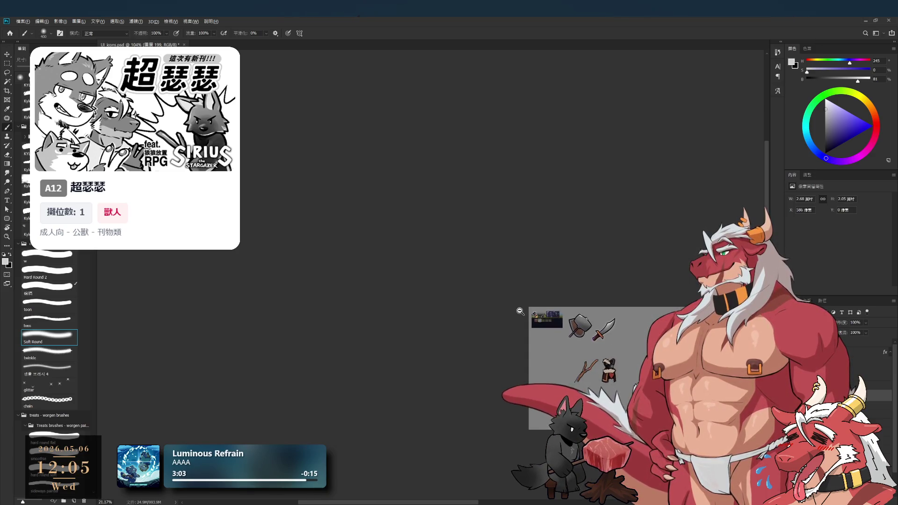
# Brush a brighter soft highlight onto the hammer head
pyautogui.scroll(5, 520, 311)
pyautogui.scroll(-2, 521, 265)
pyautogui.scroll(2, 516, 262)
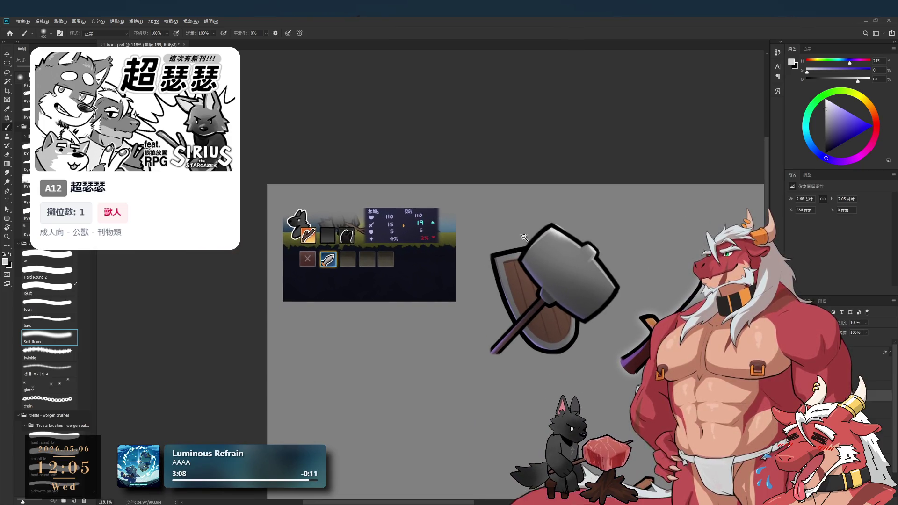
pyautogui.moveTo(571, 234)
pyautogui.mouseDown()
pyautogui.moveTo(530, 198)
pyautogui.moveTo(583, 224)
pyautogui.mouseUp()
pyautogui.scroll(8, 555, 225)
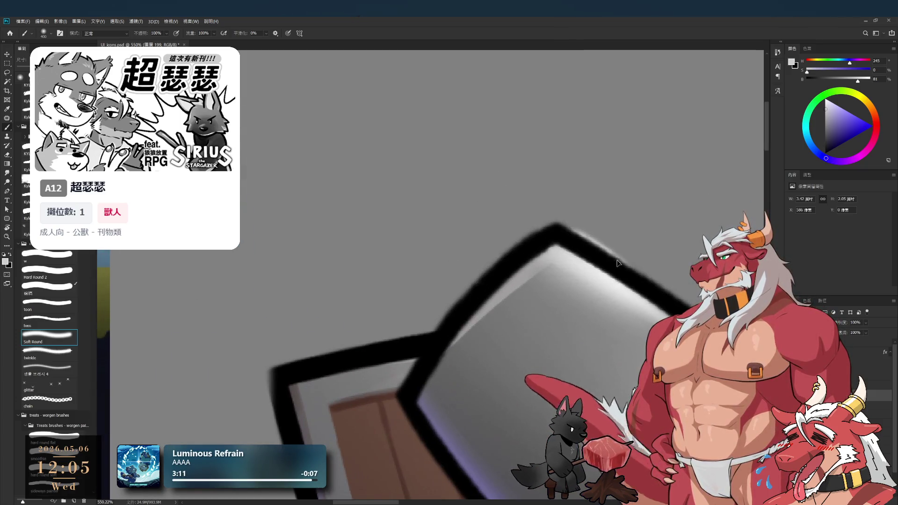
# On another hammer layer, erase the top corner with a small Hard Round eraser, straighten the view, and save
pyautogui.keyDown('ctrl'); pyautogui.click(554, 225); pyautogui.keyUp('ctrl')
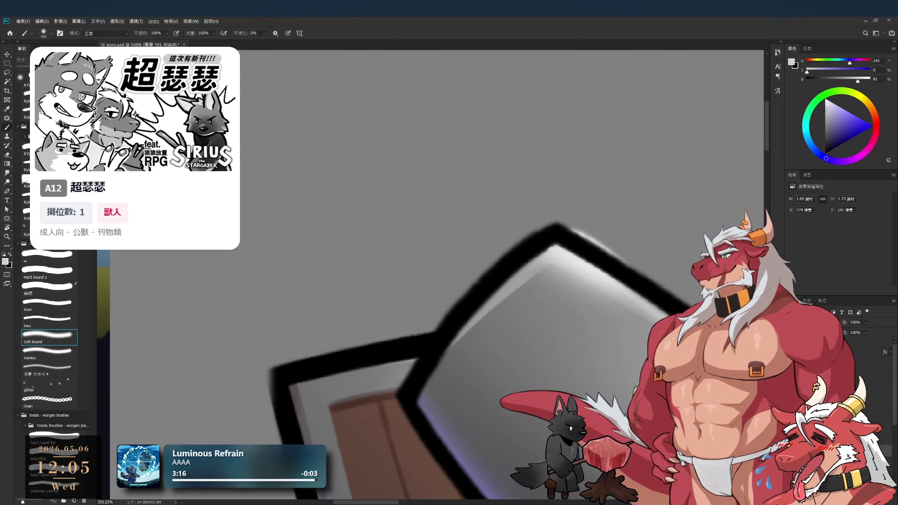
pyautogui.press('e')
pyautogui.click(54, 270)
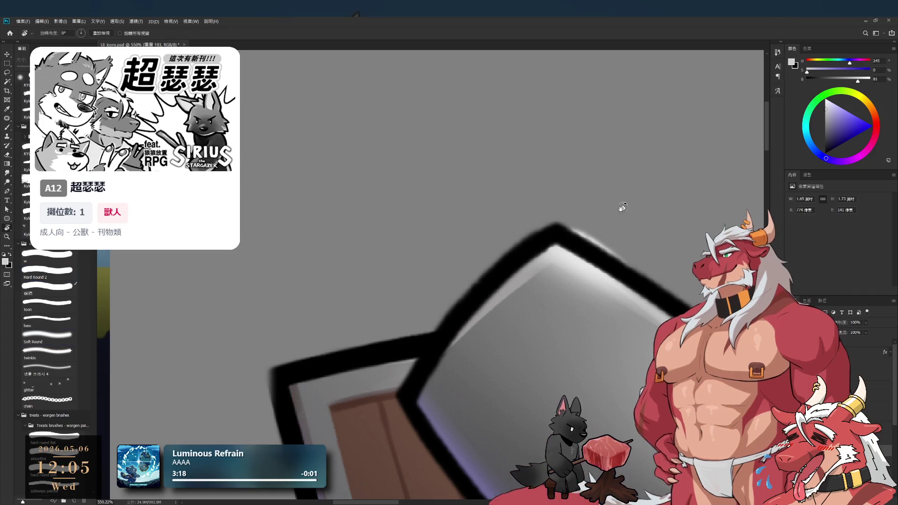
pyautogui.moveTo(474, 214); pyautogui.dragTo(644, 355)
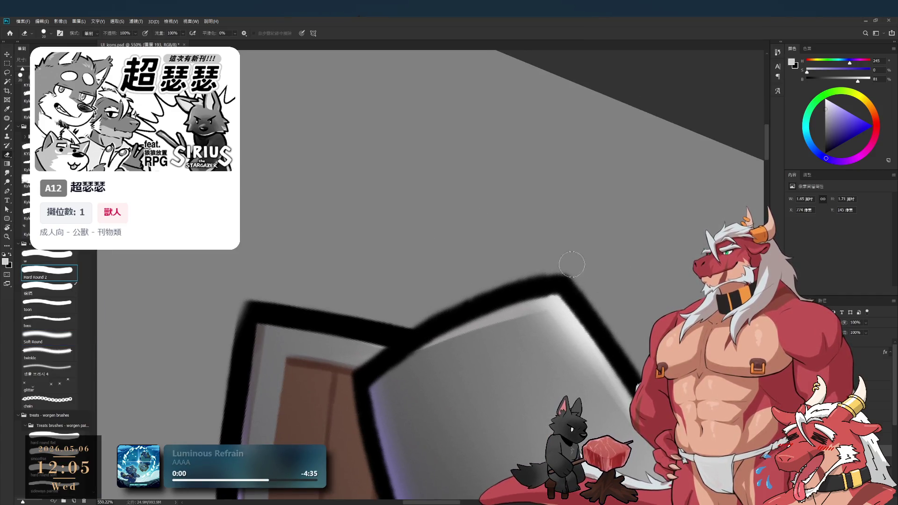
pyautogui.scroll(-5, 642, 349)
pyautogui.scroll(3, 641, 345)
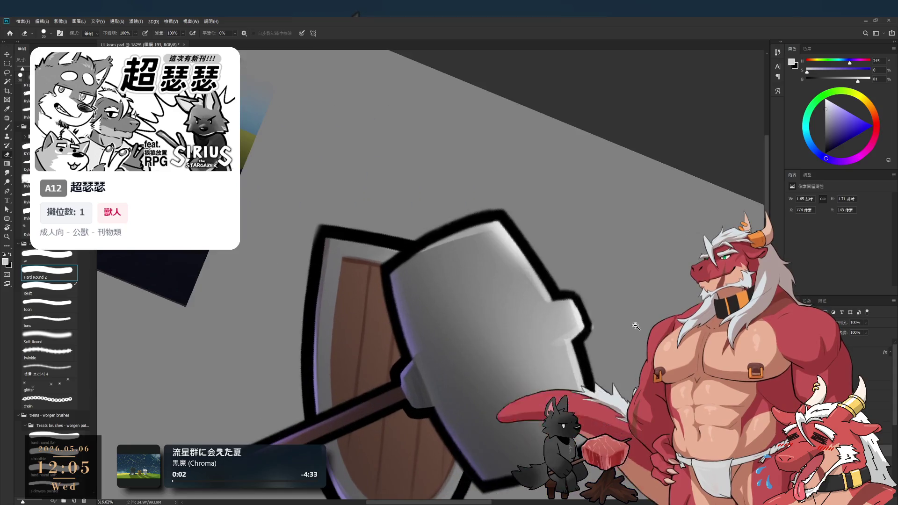
pyautogui.press('[')
pyautogui.scroll(-3, 598, 327)
pyautogui.press('r')
pyautogui.moveTo(604, 323)
pyautogui.mouseDown()
pyautogui.moveTo(648, 263)
pyautogui.moveTo(584, 234)
pyautogui.moveTo(590, 255)
pyautogui.mouseUp()
pyautogui.scroll(-3, 649, 263)
pyautogui.hotkey('ctrl', 's')
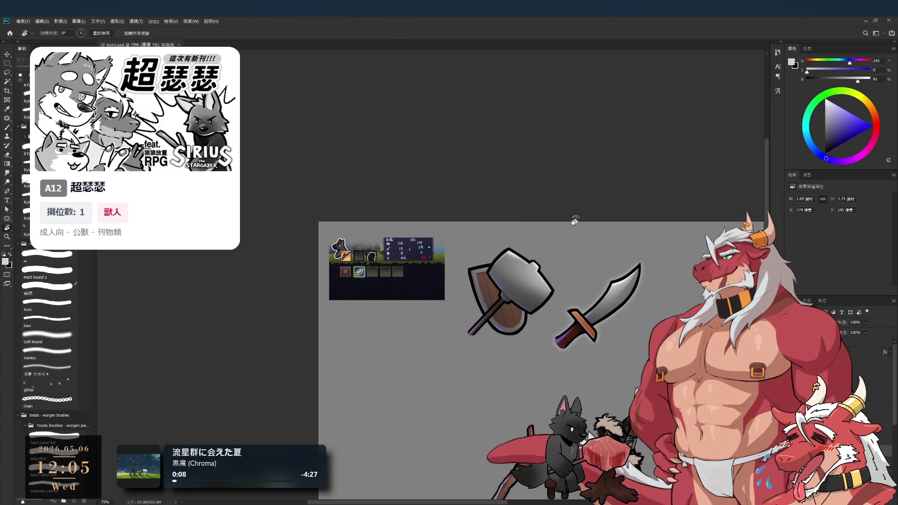